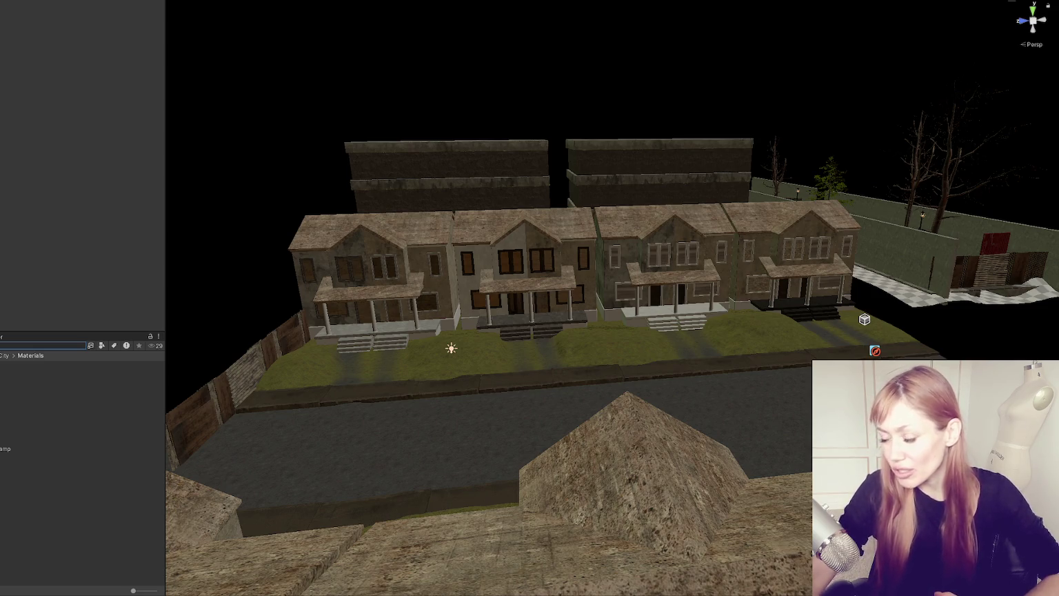
# Step: Select the first and third houses to locate their House - Semi roots
pyautogui.click(467, 294)
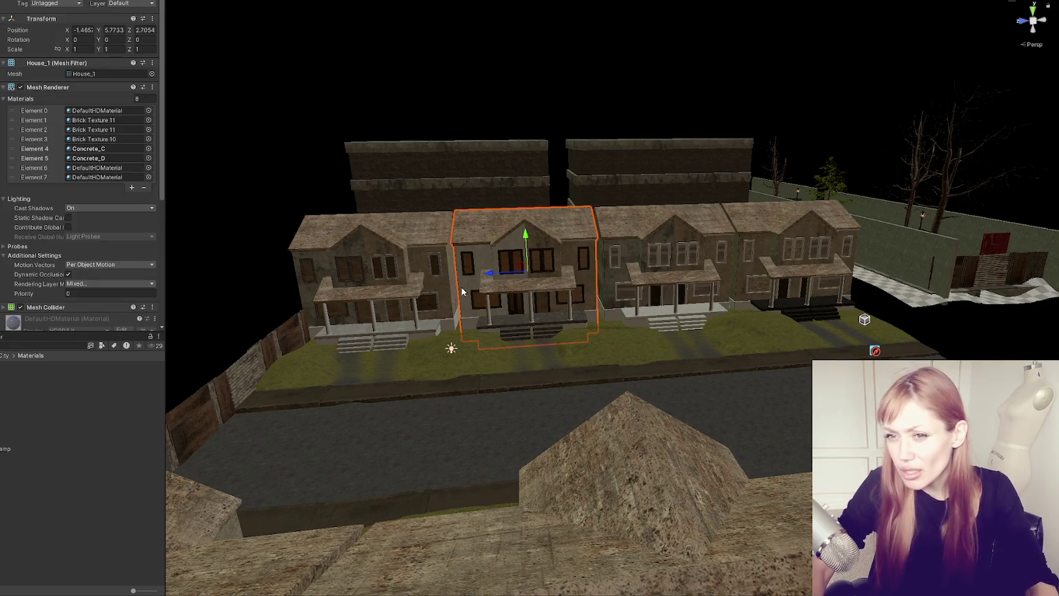
pyautogui.click(295, 215)
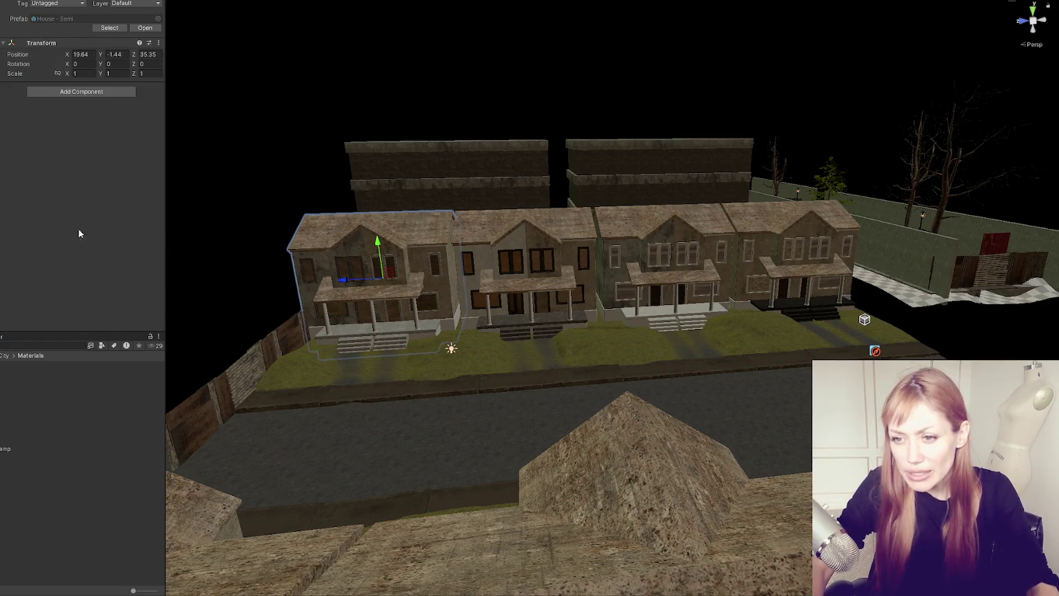
pyautogui.scroll(3, 386, 295)
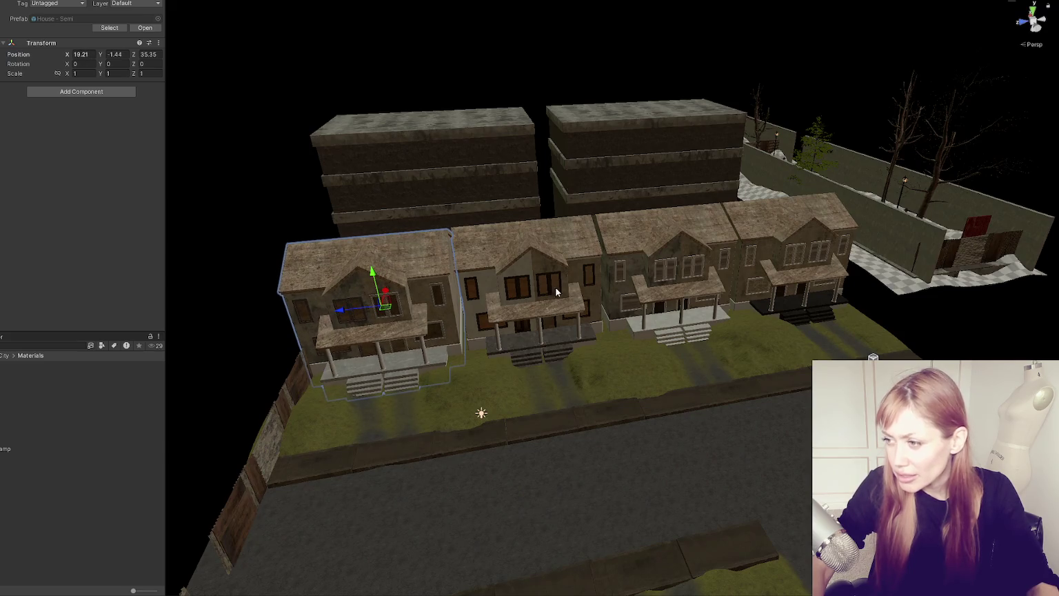
pyautogui.click(693, 249)
pyautogui.click(660, 237)
pyautogui.click(654, 260)
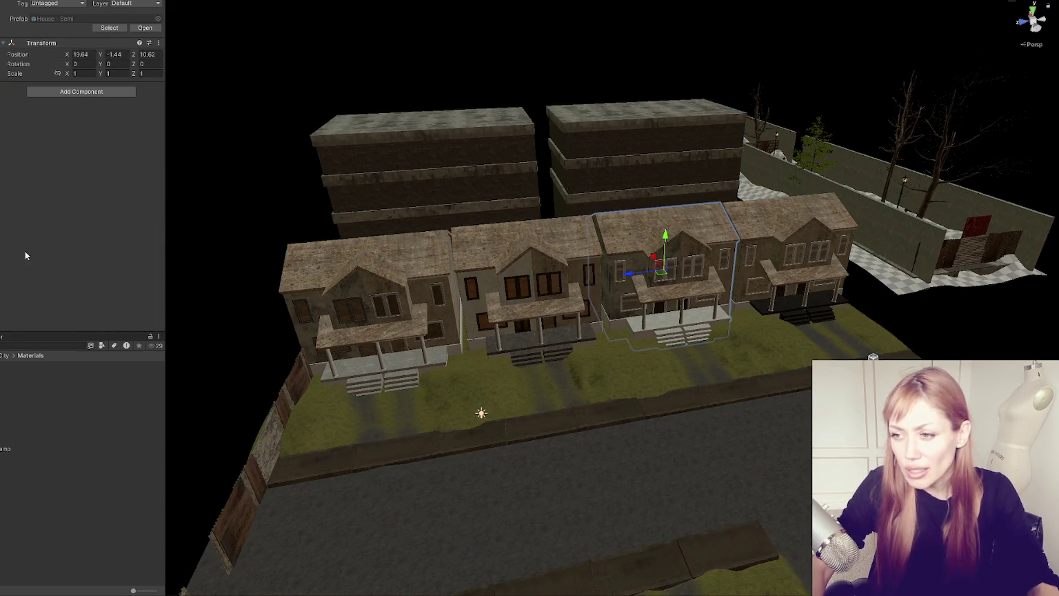
# Step: Frame the second House - Semi and nudge it slightly back into line with the row
pyautogui.click(654, 260)
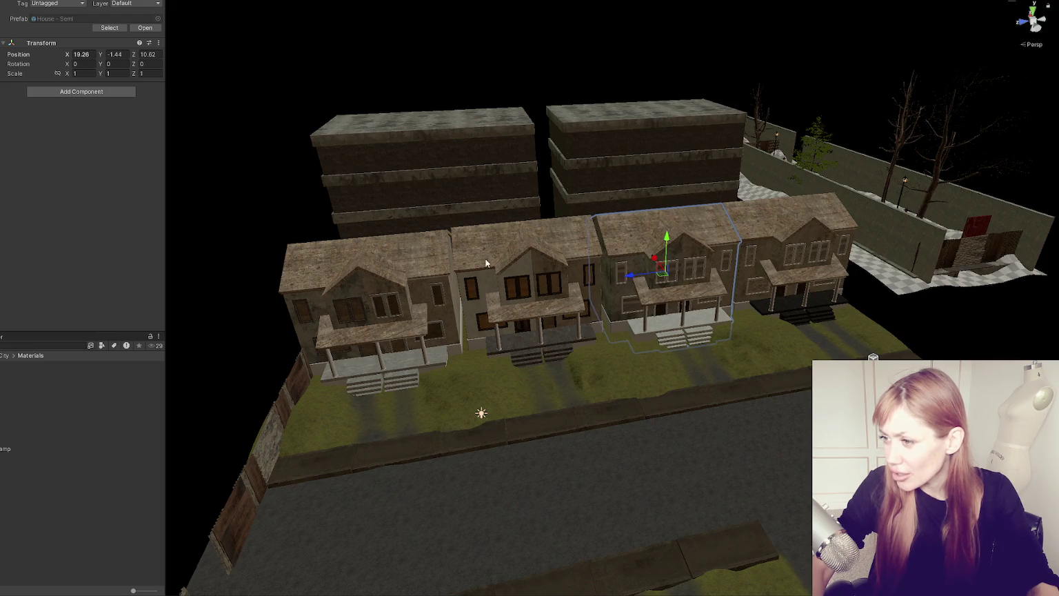
pyautogui.click(502, 248)
pyautogui.click(501, 248)
pyautogui.click(524, 290)
pyautogui.press('f')
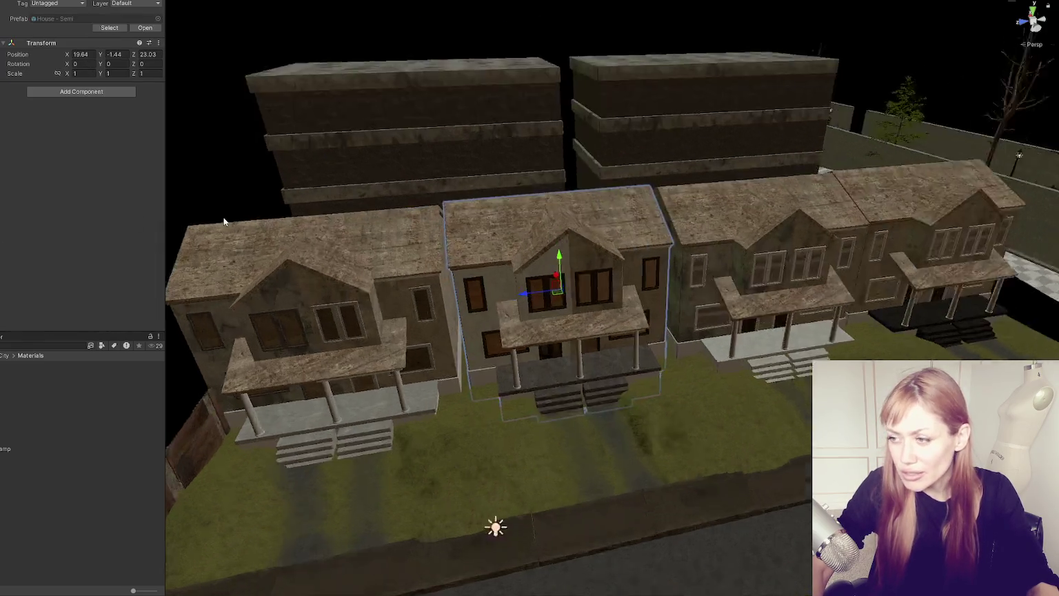
pyautogui.moveTo(606, 283); pyautogui.dragTo(611, 265)
pyautogui.moveTo(734, 245); pyautogui.dragTo(703, 242)
# Step: Frame the right house, then the left House_1 and its House - Semi root
pyautogui.scroll(-5, 703, 242)
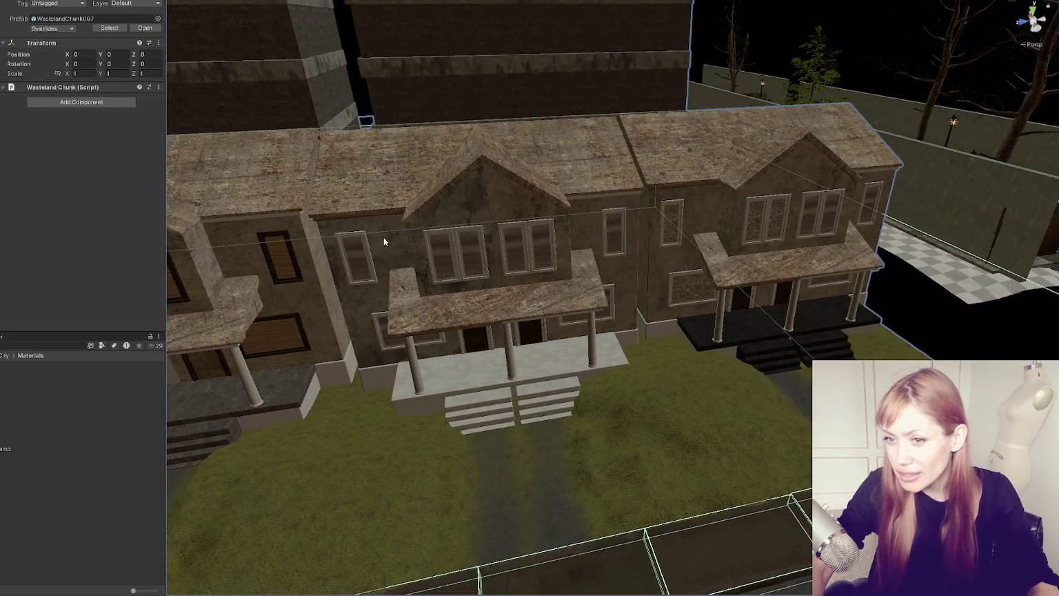
pyautogui.click(738, 161)
pyautogui.click(738, 227)
pyautogui.press('f')
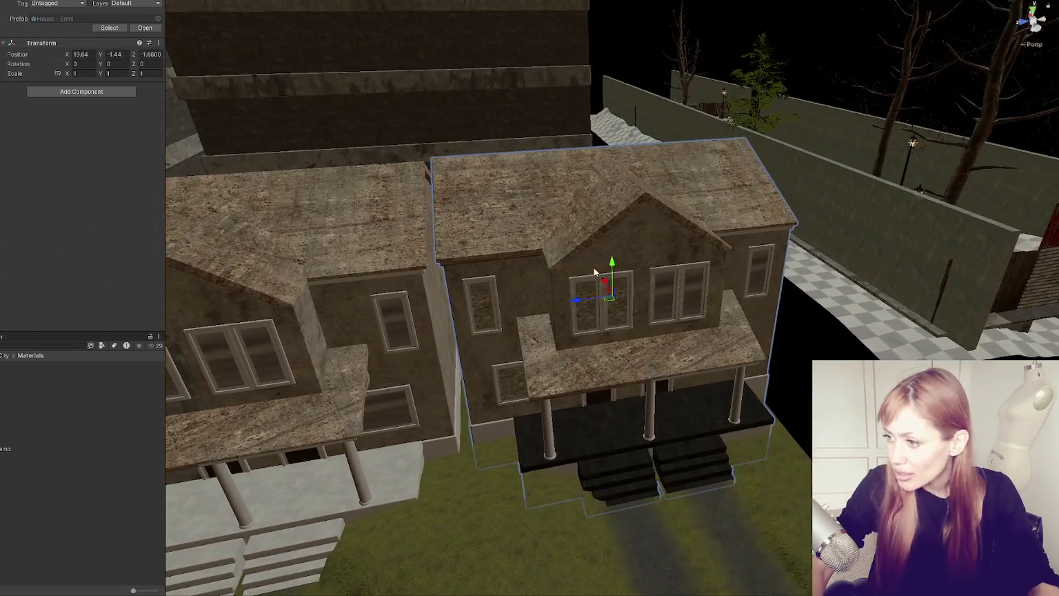
pyautogui.scroll(-6, 605, 280)
pyautogui.moveTo(605, 280); pyautogui.dragTo(563, 262)
pyautogui.click(589, 203)
pyautogui.click(589, 203)
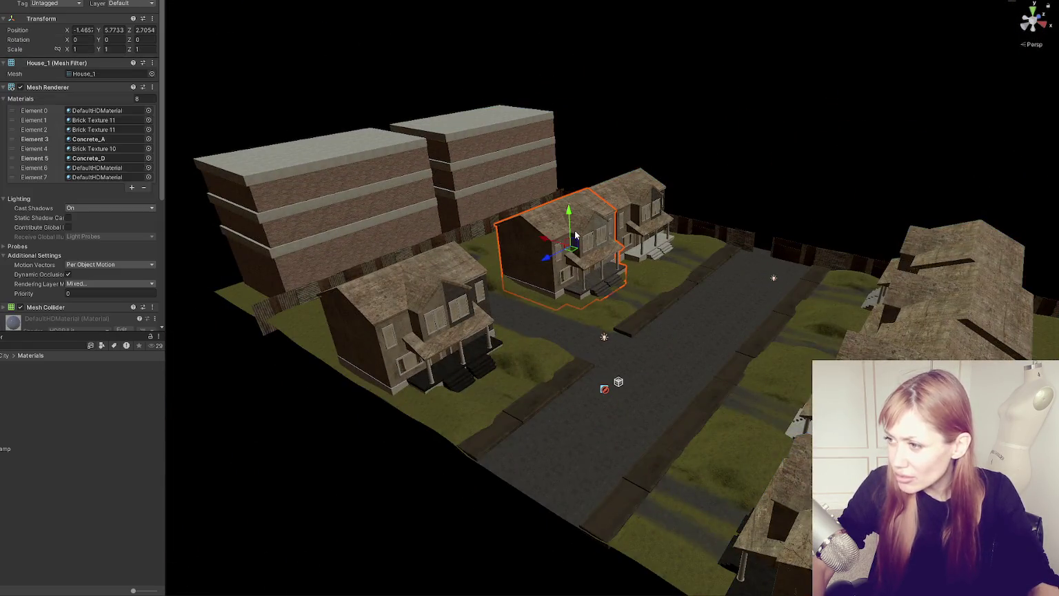
pyautogui.press('f')
pyautogui.click(584, 286)
pyautogui.press('f')
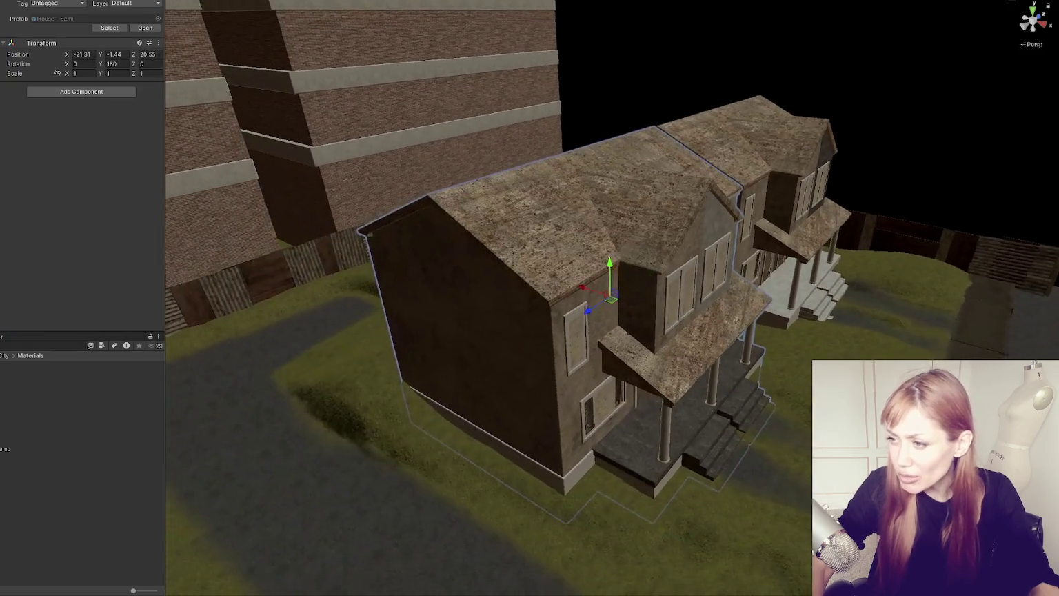
# Step: Frame the whole WastelandChunk007, orbit to a front view, and select the Terrain
pyautogui.click(583, 288)
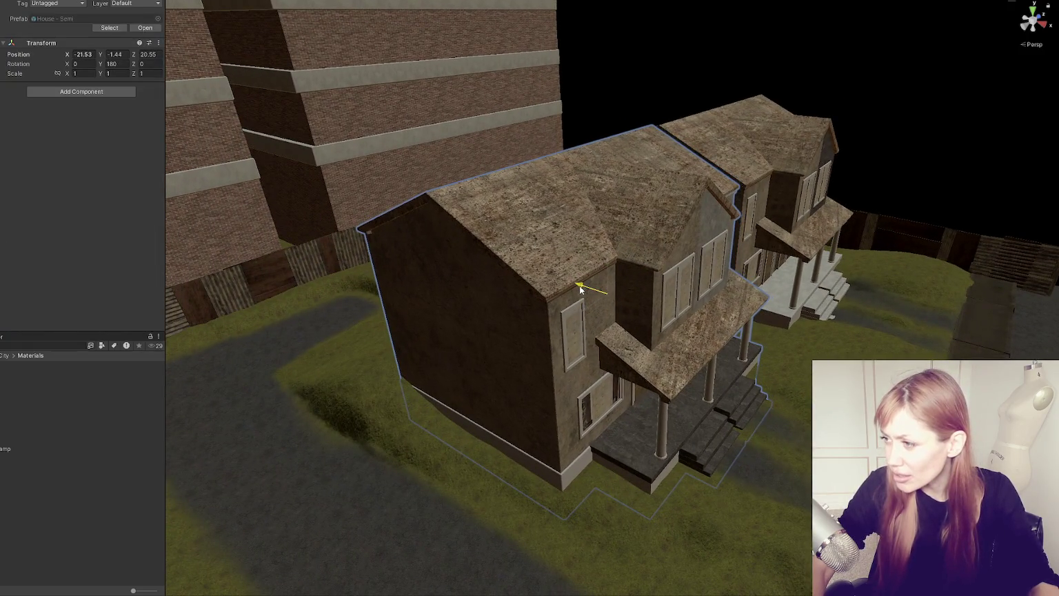
pyautogui.click(583, 288)
pyautogui.press('f')
pyautogui.click(600, 227)
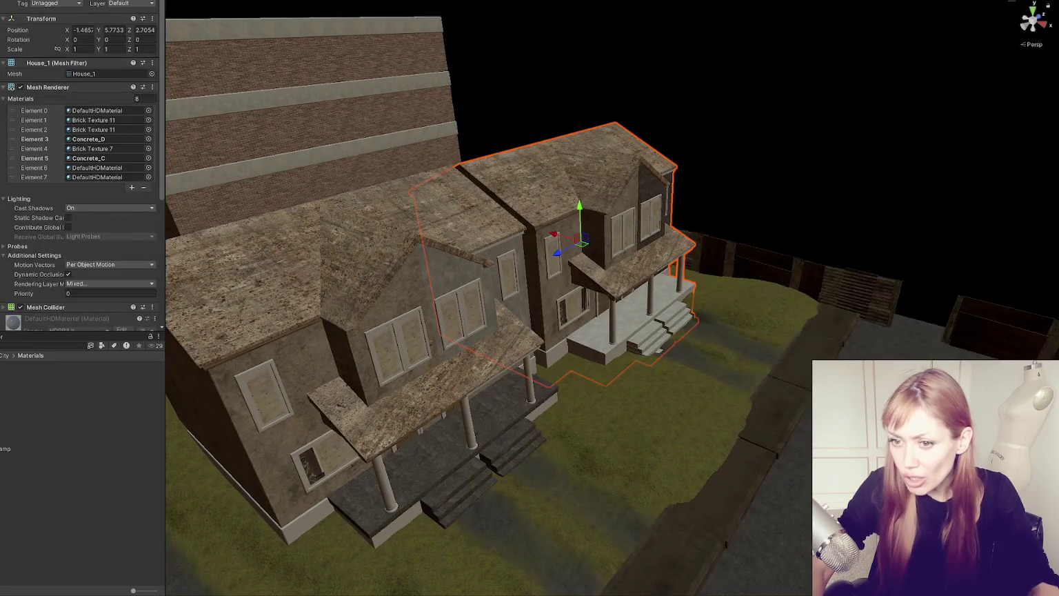
pyautogui.click(551, 243)
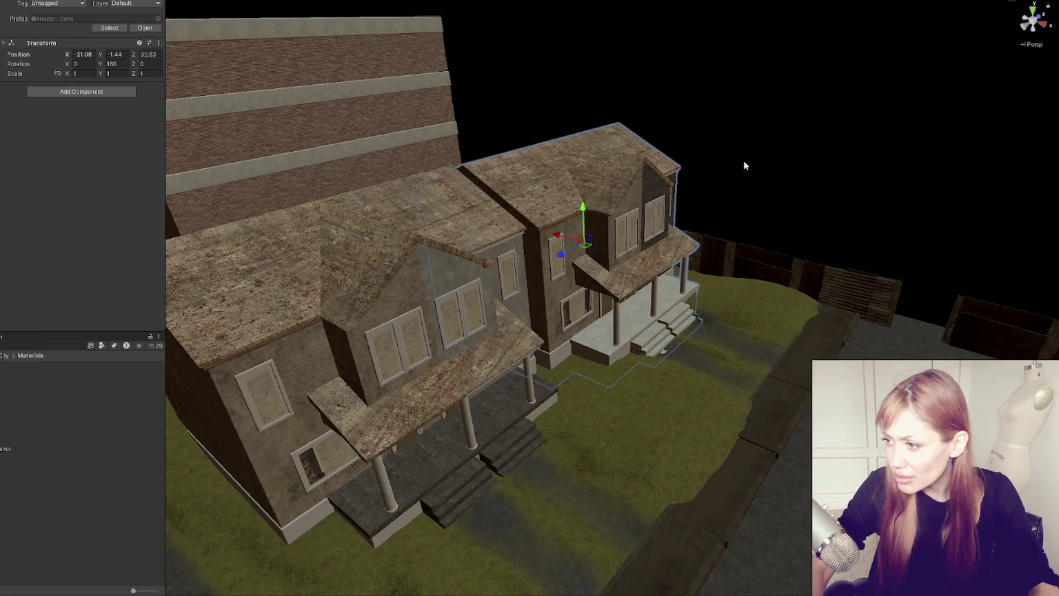
pyautogui.moveTo(726, 170); pyautogui.dragTo(626, 197)
pyautogui.scroll(5, 690, 438)
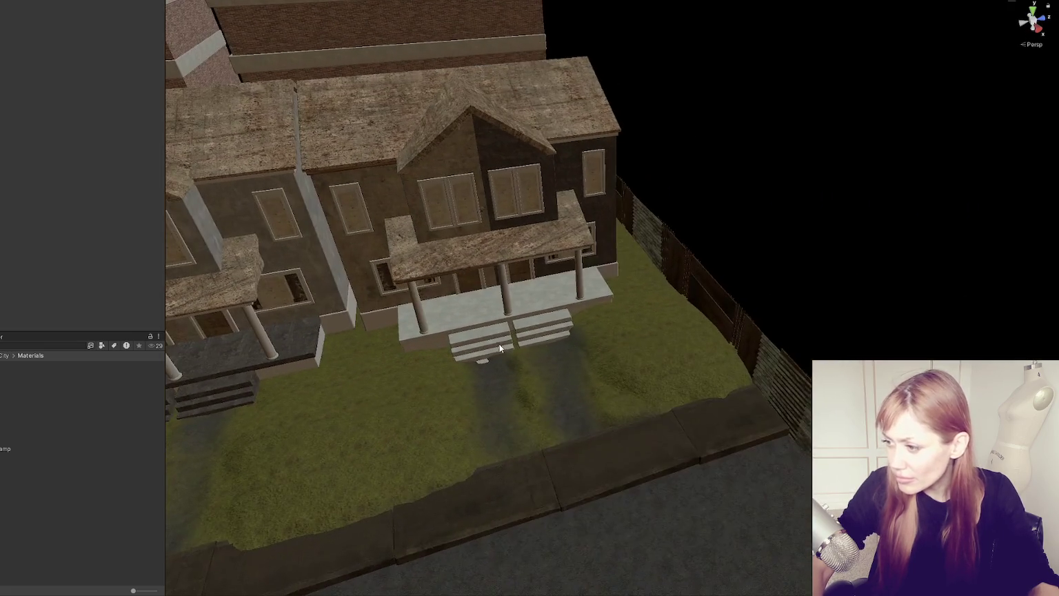
pyautogui.click(578, 376)
pyautogui.scroll(2, 593, 375)
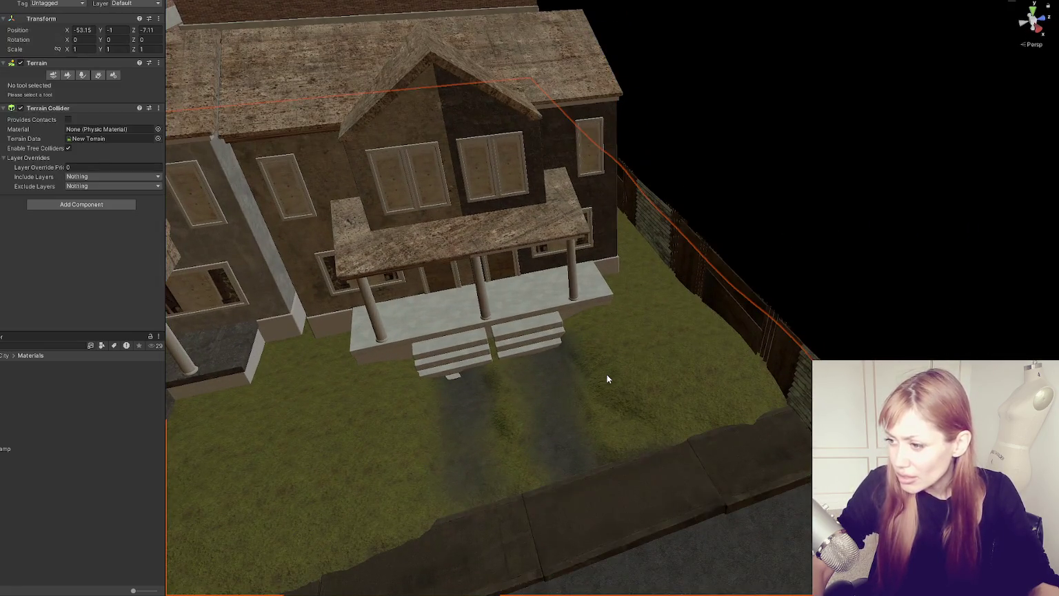
pyautogui.click(66, 75)
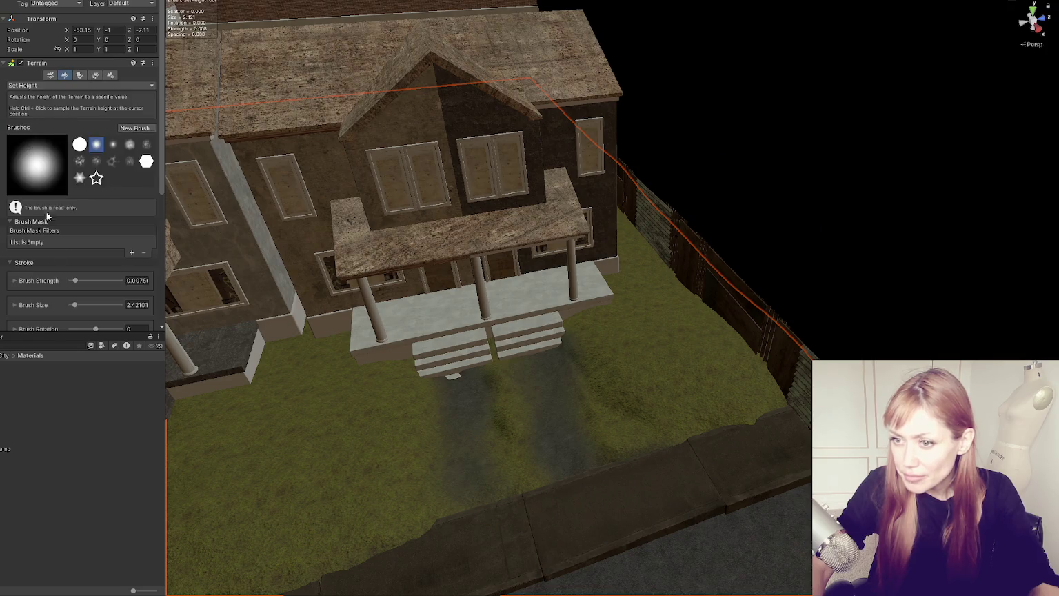
pyautogui.scroll(-3, 86, 269)
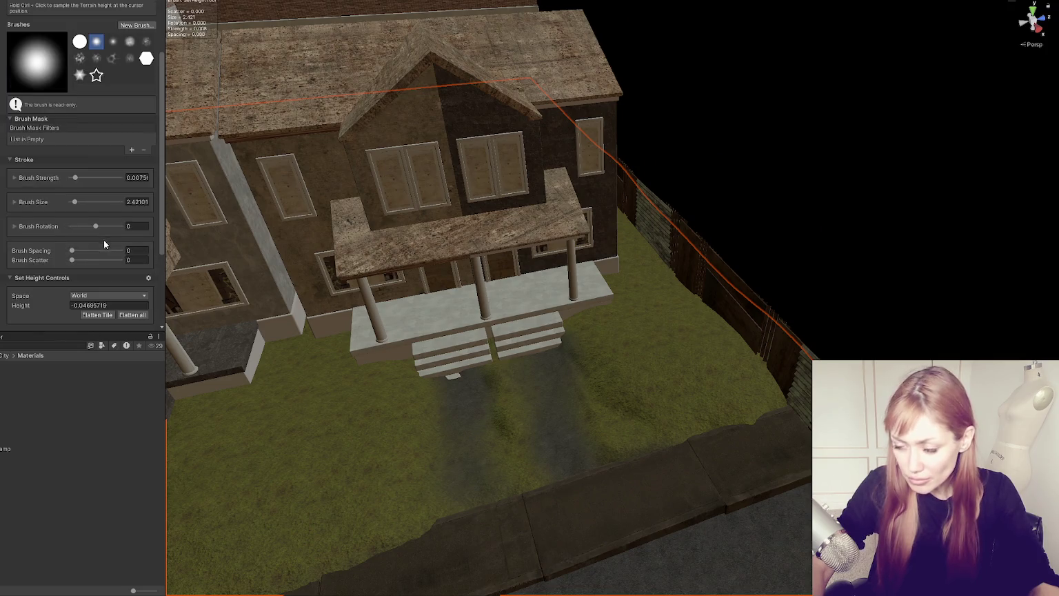
pyautogui.keyDown('ctrl'); pyautogui.click(469, 383); pyautogui.keyUp('ctrl')
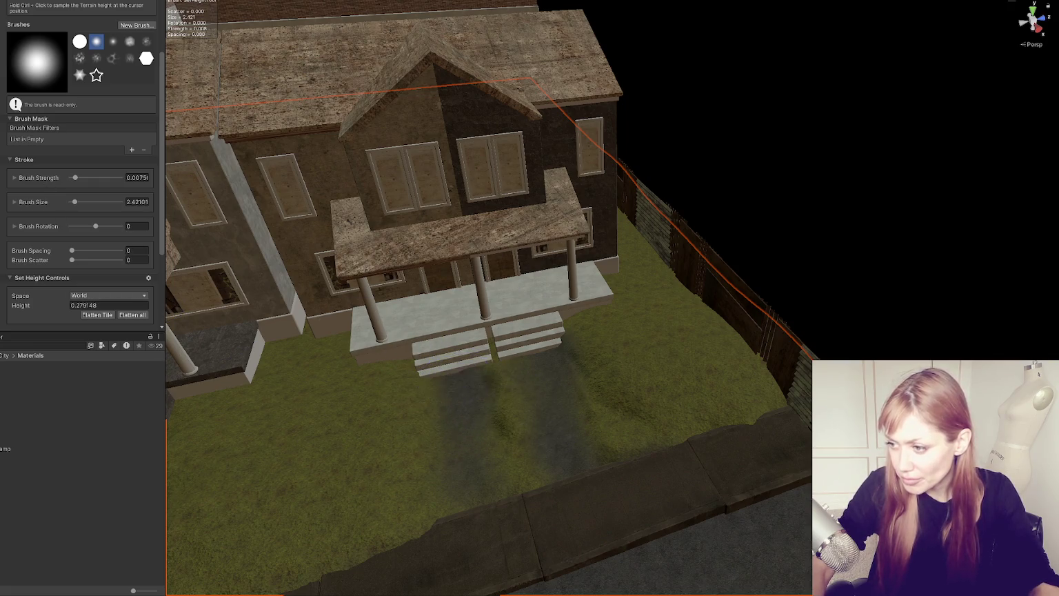
pyautogui.press('q')
pyautogui.scroll(-3, 446, 297)
pyautogui.moveTo(446, 297); pyautogui.dragTo(504, 219)
pyautogui.scroll(2, 504, 219)
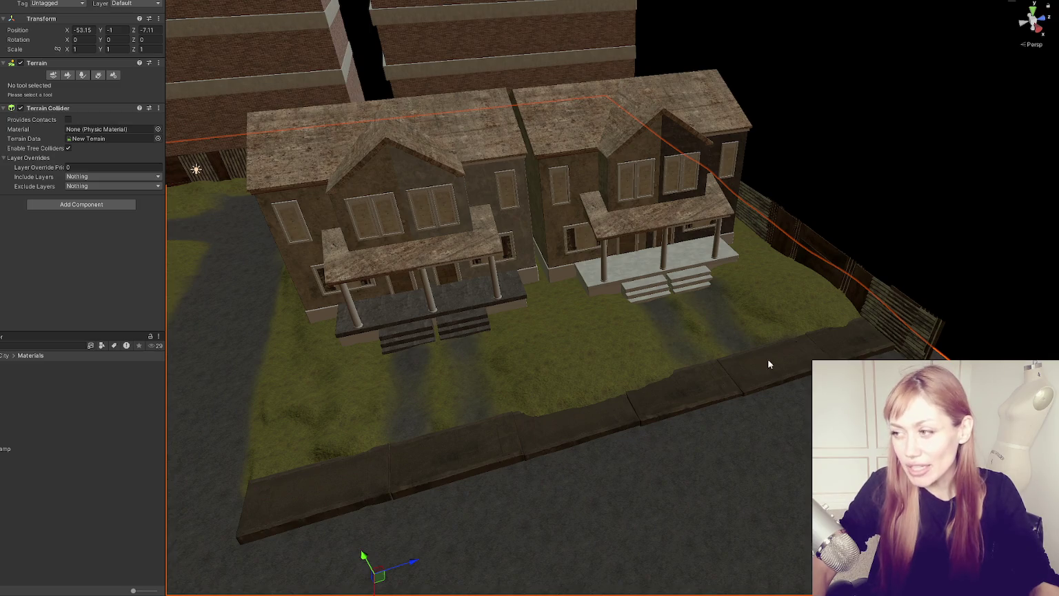
pyautogui.click(700, 343)
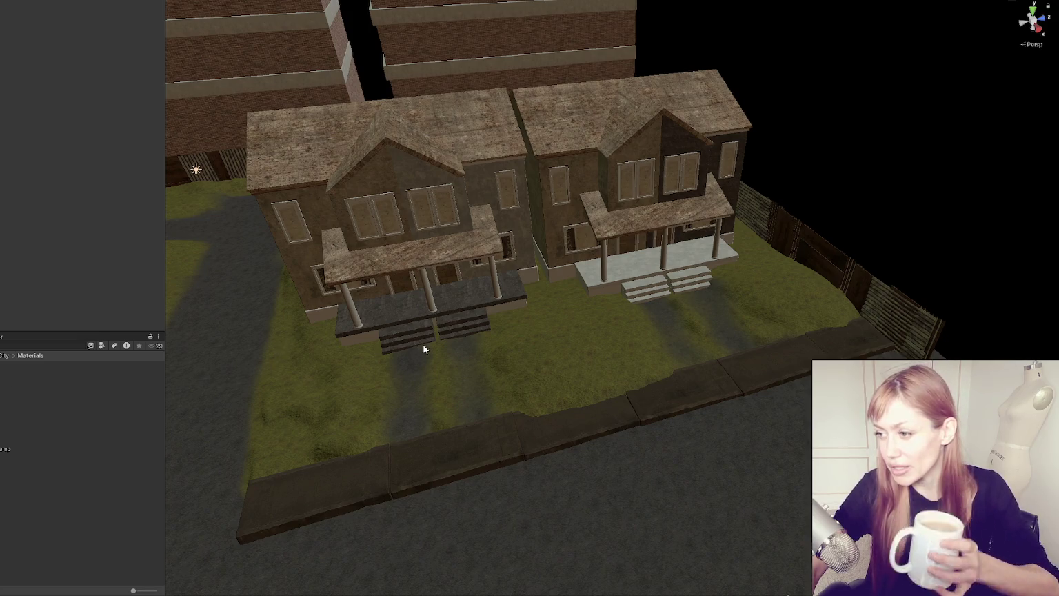
# Step: Zoom in on the right house and try dark stone and light marble materials on its porch
pyautogui.scroll(5, 441, 338)
pyautogui.scroll(4, 505, 319)
pyautogui.click(563, 254)
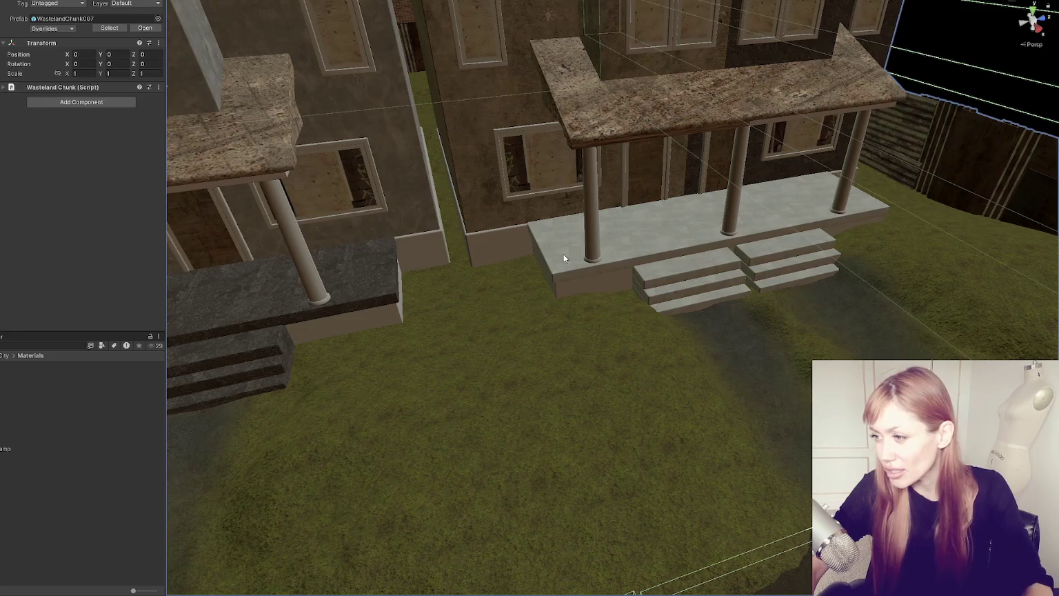
pyautogui.scroll(-5, 51, 228)
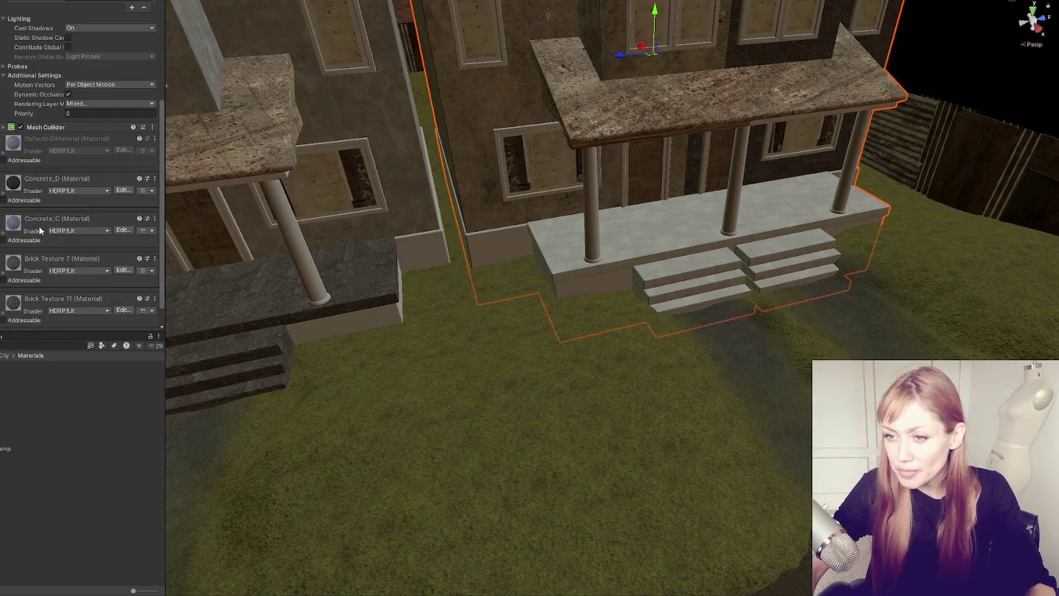
pyautogui.click(599, 286)
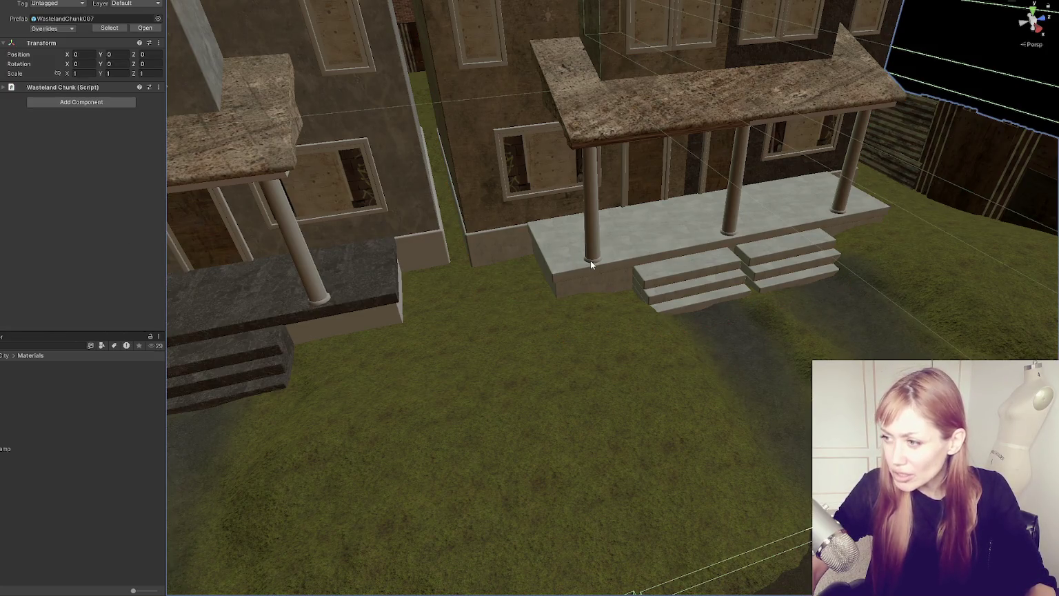
pyautogui.click(557, 275)
pyautogui.scroll(-5, 36, 232)
pyautogui.moveTo(42, 252)
pyautogui.mouseDown()
pyautogui.moveTo(374, 349)
pyautogui.moveTo(366, 291)
pyautogui.mouseUp()
pyautogui.moveTo(18, 267); pyautogui.dragTo(557, 256)
pyautogui.moveTo(87, 310)
pyautogui.mouseDown()
pyautogui.moveTo(432, 237)
pyautogui.moveTo(558, 244)
pyautogui.mouseUp()
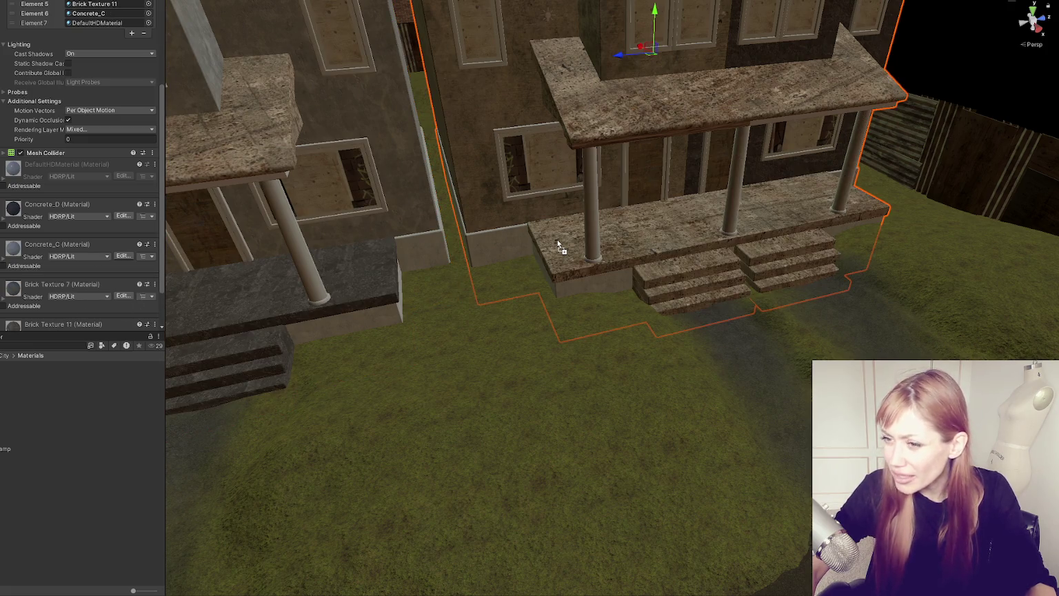
# Step: Make the right porch floor lighter grey, then fly the view down to the left house
pyautogui.click(303, 294)
pyautogui.scroll(-5, 44, 226)
pyautogui.moveTo(24, 258); pyautogui.dragTo(667, 239)
pyautogui.scroll(-2, 667, 239)
pyautogui.press('f')
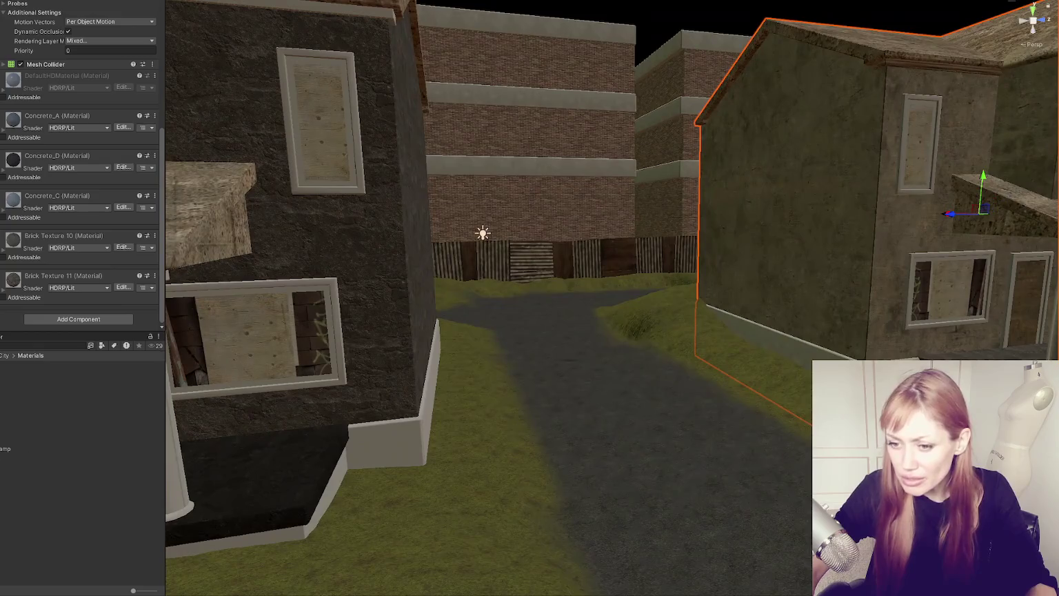
pyautogui.moveTo(69, 411); pyautogui.dragTo(329, 329)
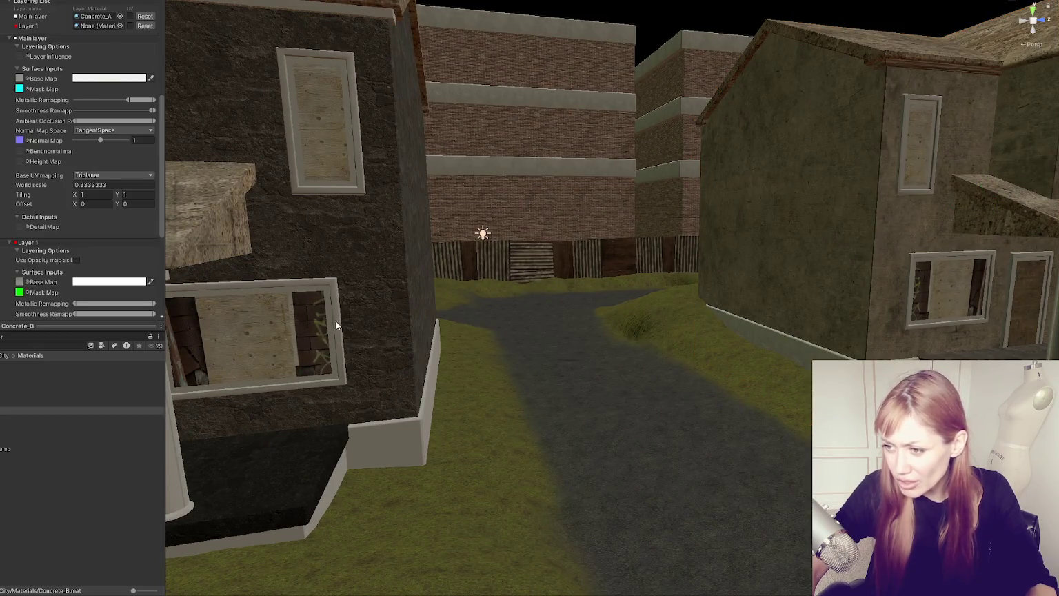
# Step: Fly along the street and frame the middle house from between the middle and left houses
pyautogui.click(336, 324)
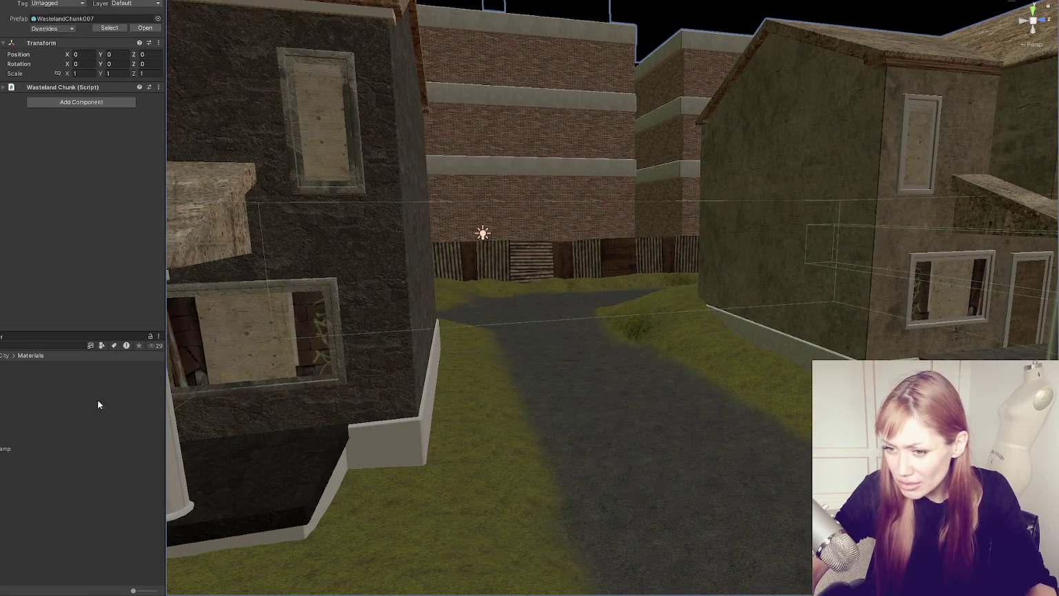
pyautogui.click(176, 384)
pyautogui.click(409, 439)
pyautogui.moveTo(304, 418)
pyautogui.mouseDown()
pyautogui.moveTo(726, 426)
pyautogui.moveTo(610, 359)
pyautogui.moveTo(443, 339)
pyautogui.mouseUp()
pyautogui.click(534, 298)
pyautogui.click(547, 291)
pyautogui.press('f')
pyautogui.moveTo(456, 418)
pyautogui.mouseDown()
pyautogui.moveTo(489, 440)
pyautogui.moveTo(681, 371)
pyautogui.moveTo(107, 452)
pyautogui.mouseUp()
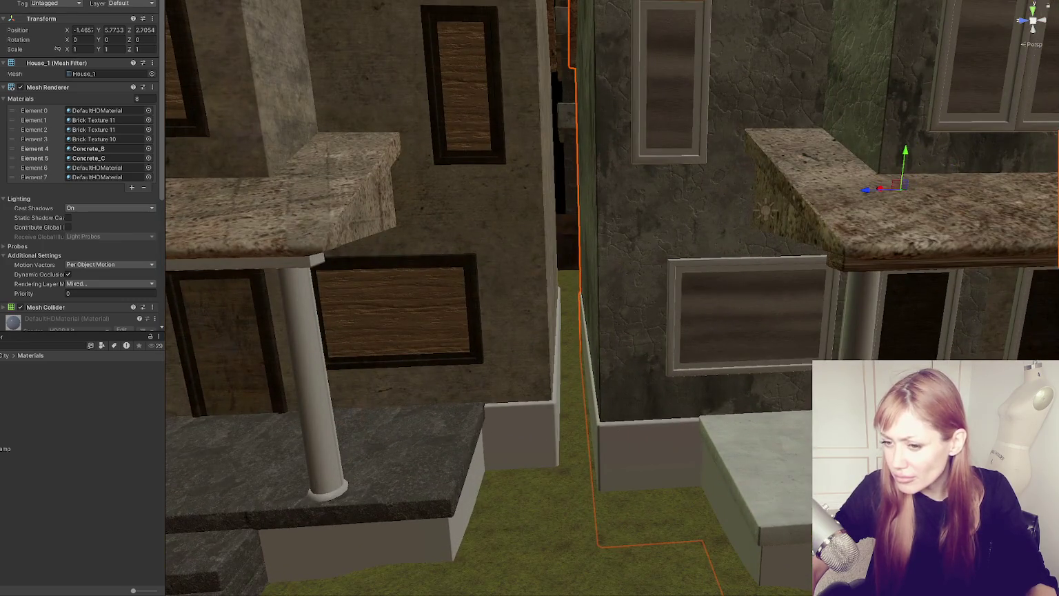
# Step: Give the right house's base a dark grimy material and narrow the Inspector panel
pyautogui.click(639, 146)
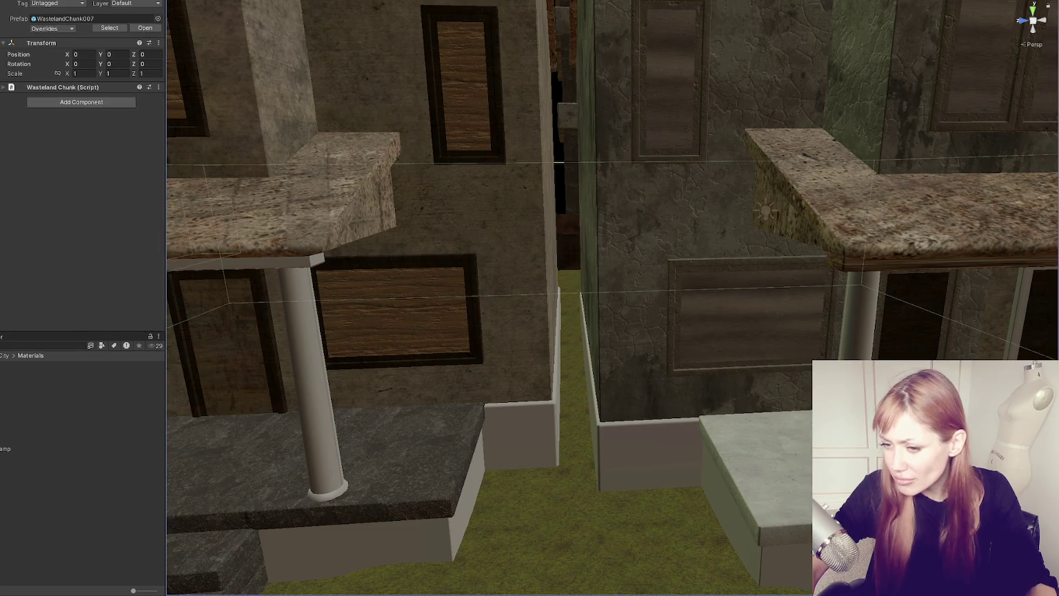
pyautogui.moveTo(312, 459)
pyautogui.mouseDown()
pyautogui.moveTo(386, 482)
pyautogui.moveTo(634, 439)
pyautogui.mouseUp()
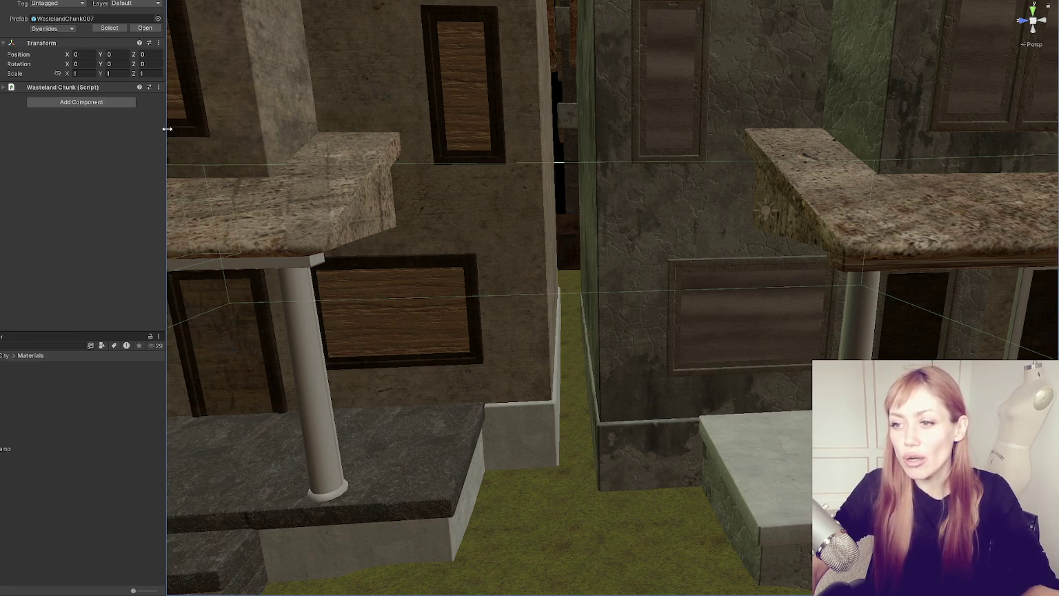
pyautogui.moveTo(165, 129); pyautogui.dragTo(94, 141)
pyautogui.scroll(-5, 488, 324)
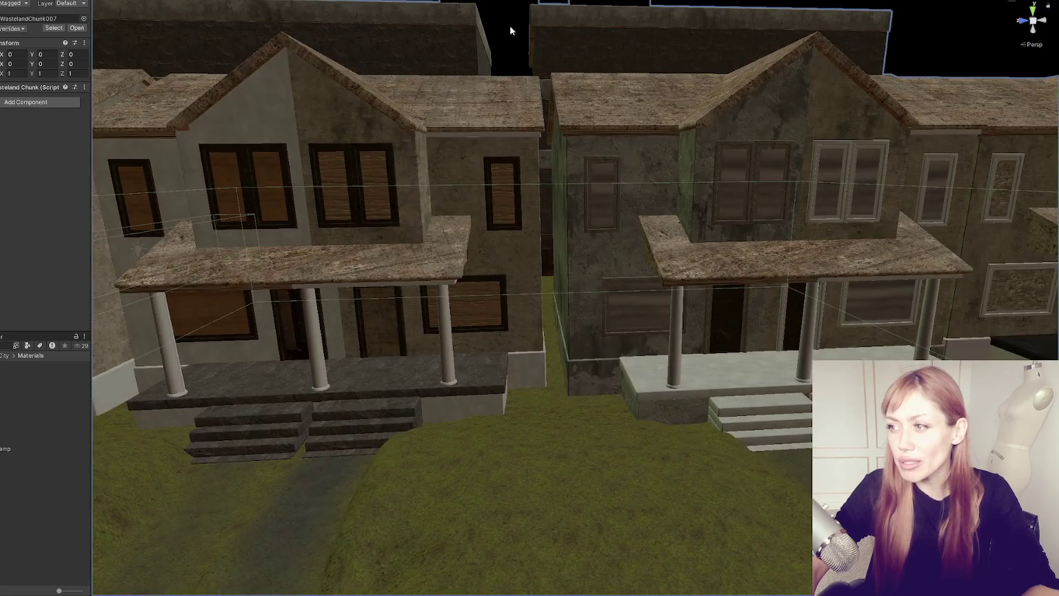
# Step: Inspect the building behind the houses, the Terrain and House_1, then deselect
pyautogui.click(510, 33)
pyautogui.click(919, 17)
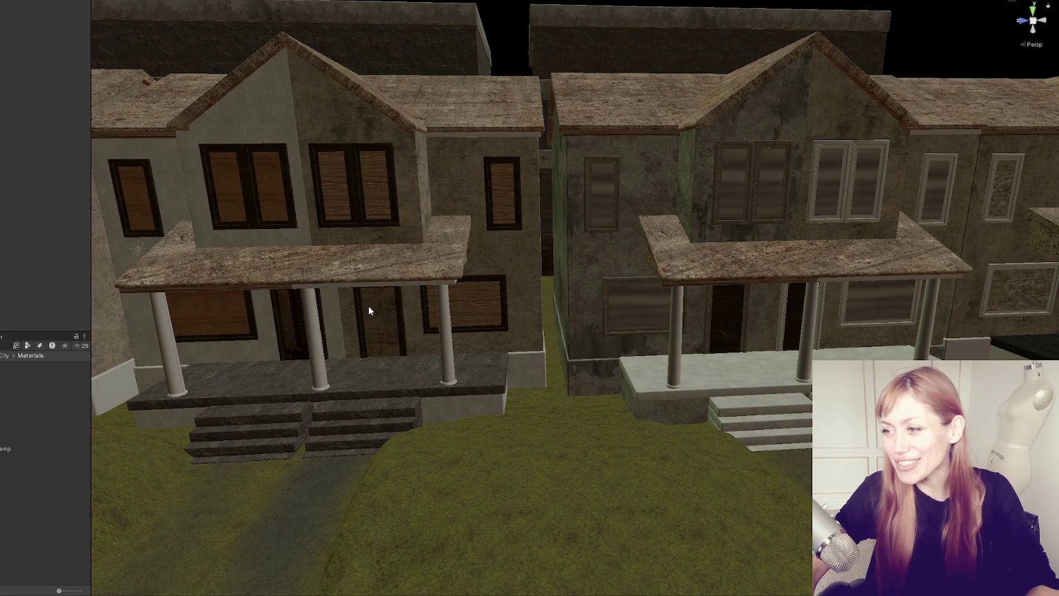
pyautogui.click(562, 309)
pyautogui.scroll(1, 724, 297)
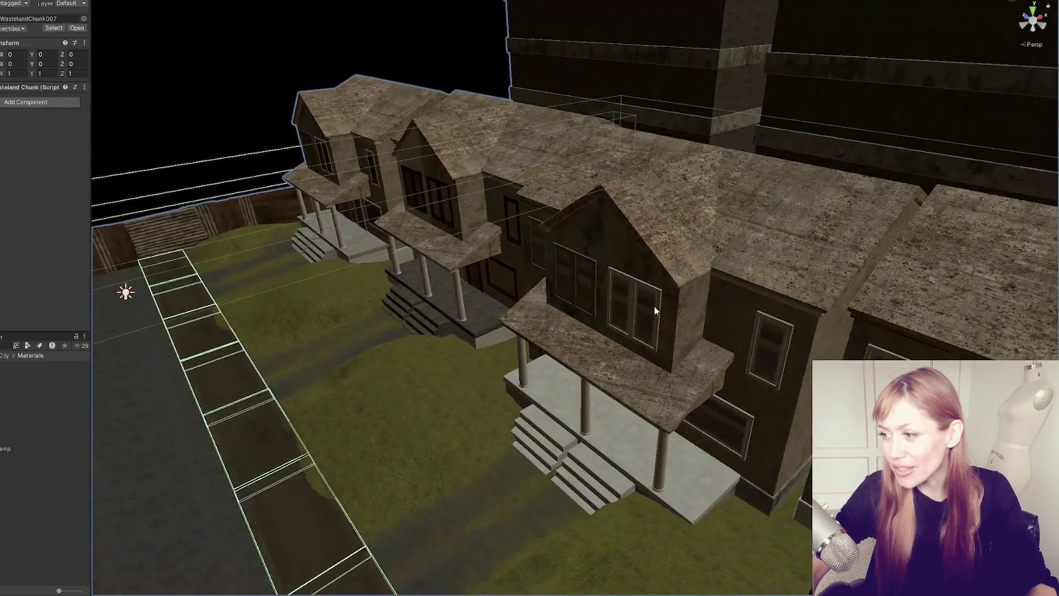
pyautogui.click(654, 305)
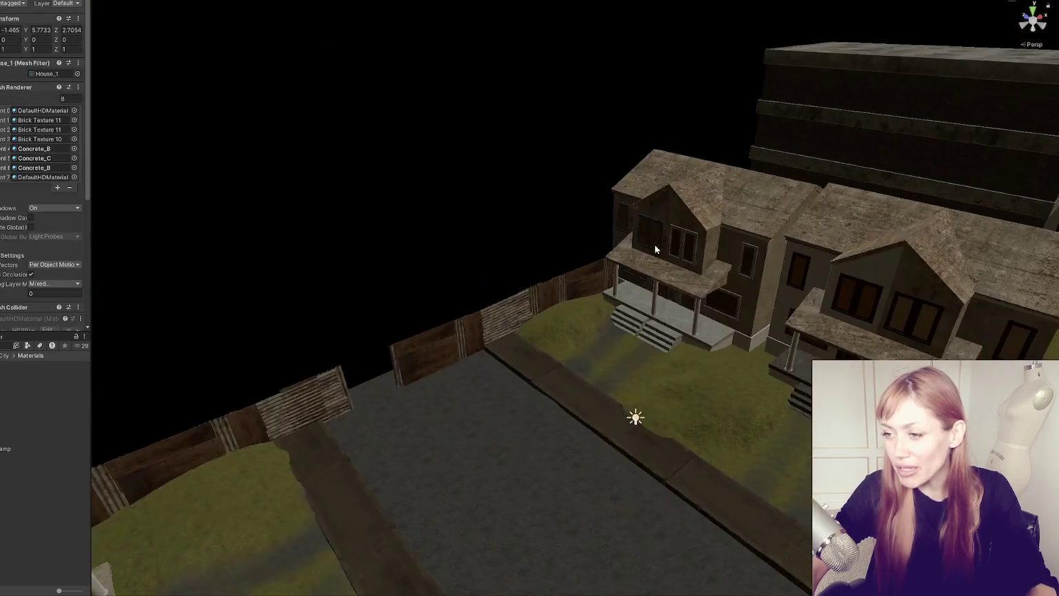
pyautogui.click(577, 198)
# Step: Orbit and zoom over the whole street, then start the game in Play mode
pyautogui.moveTo(578, 199); pyautogui.dragTo(270, 216)
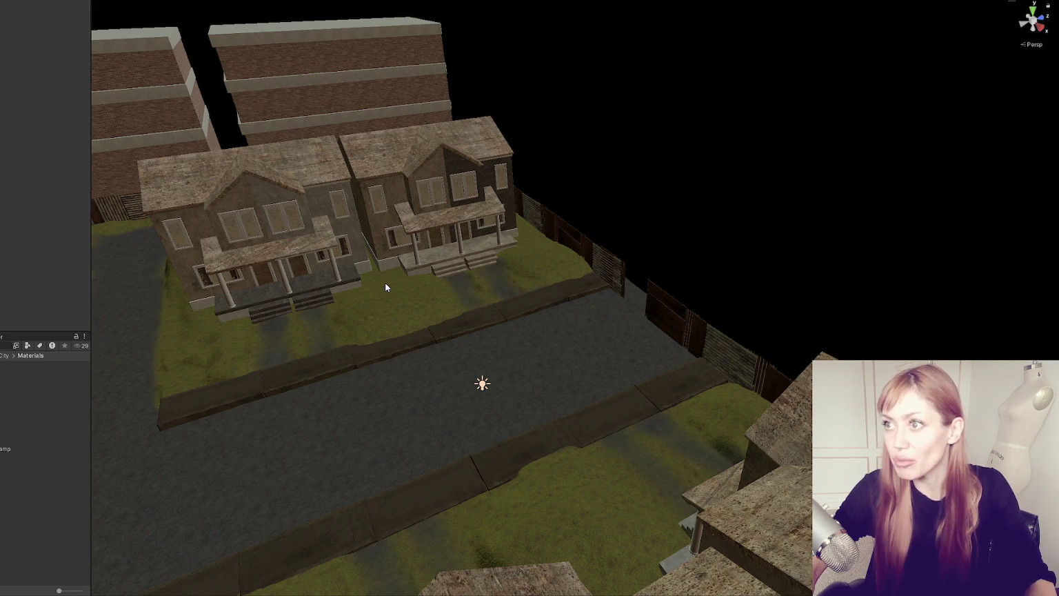
pyautogui.moveTo(396, 298)
pyautogui.mouseDown()
pyautogui.moveTo(377, 323)
pyautogui.moveTo(457, 359)
pyautogui.moveTo(574, 172)
pyautogui.moveTo(646, 208)
pyautogui.mouseUp()
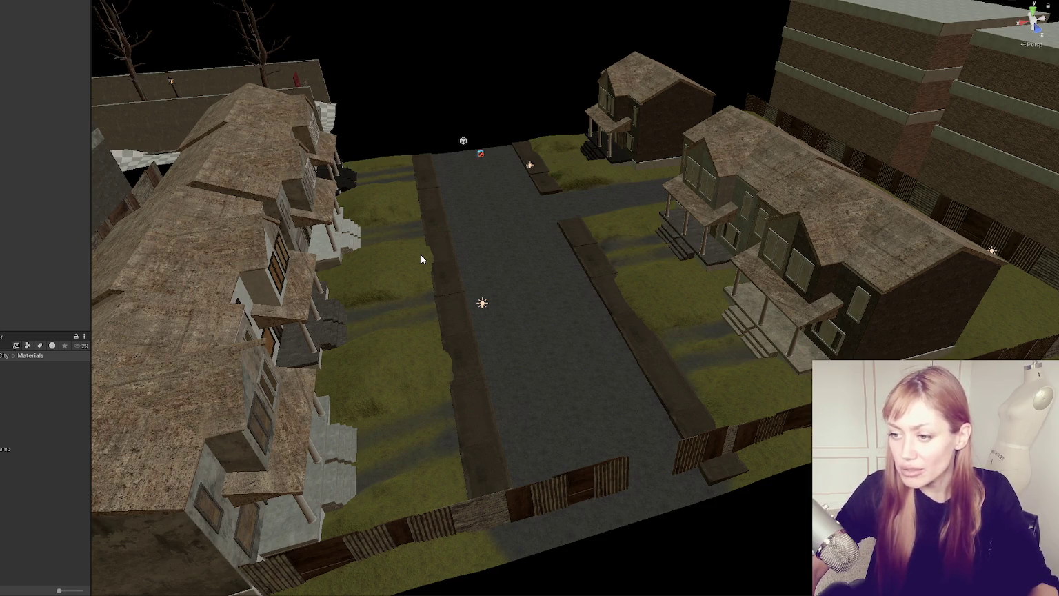
pyautogui.scroll(1, 430, 349)
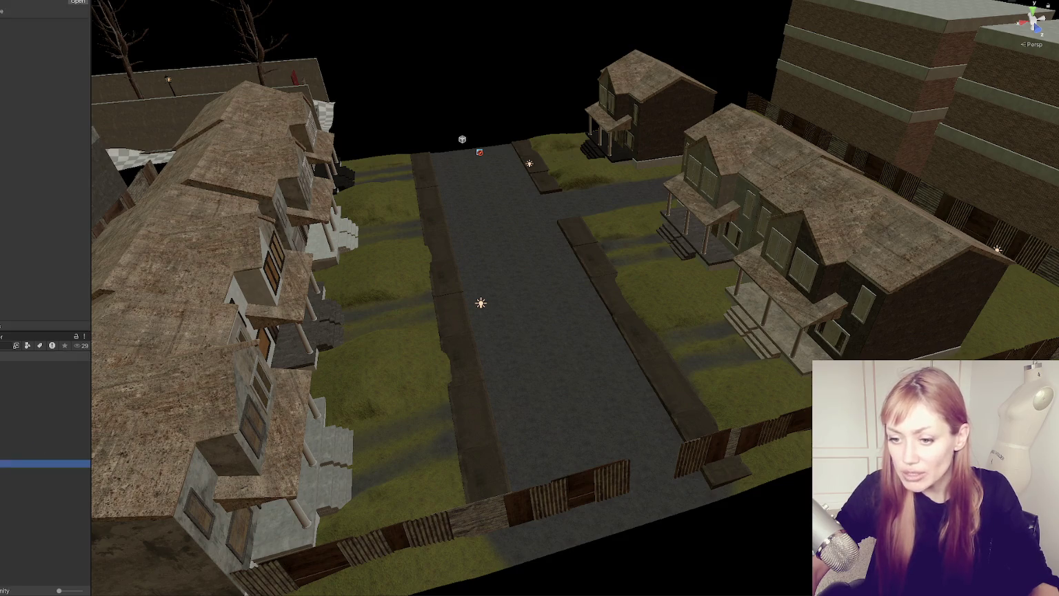
pyautogui.press('f')
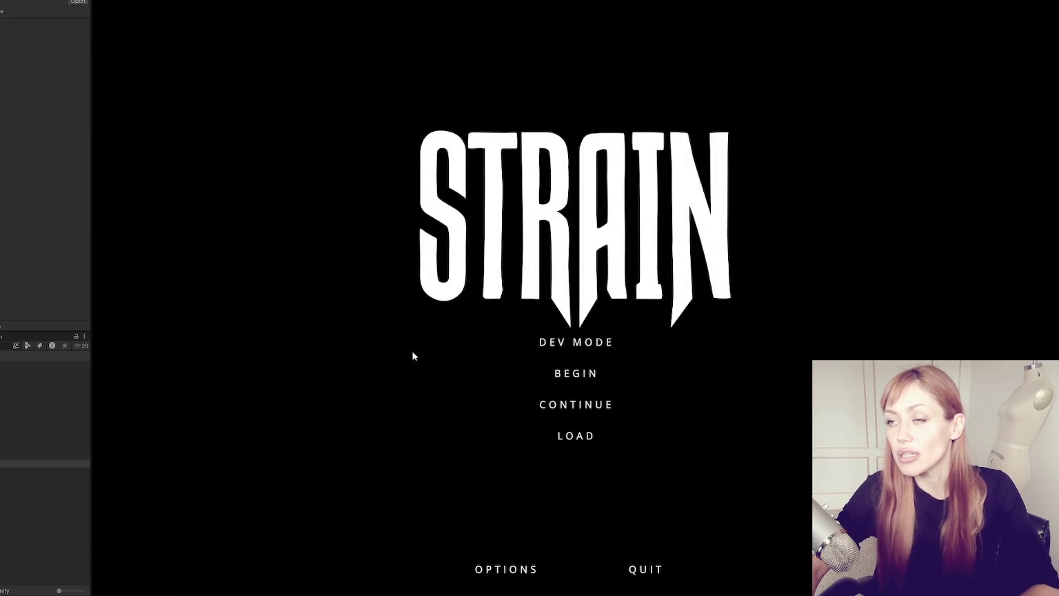
# Step: Widen the Game view, start in DEV MODE, walk to the red door and throw a punch
pyautogui.moveTo(90, 199); pyautogui.dragTo(45, 205)
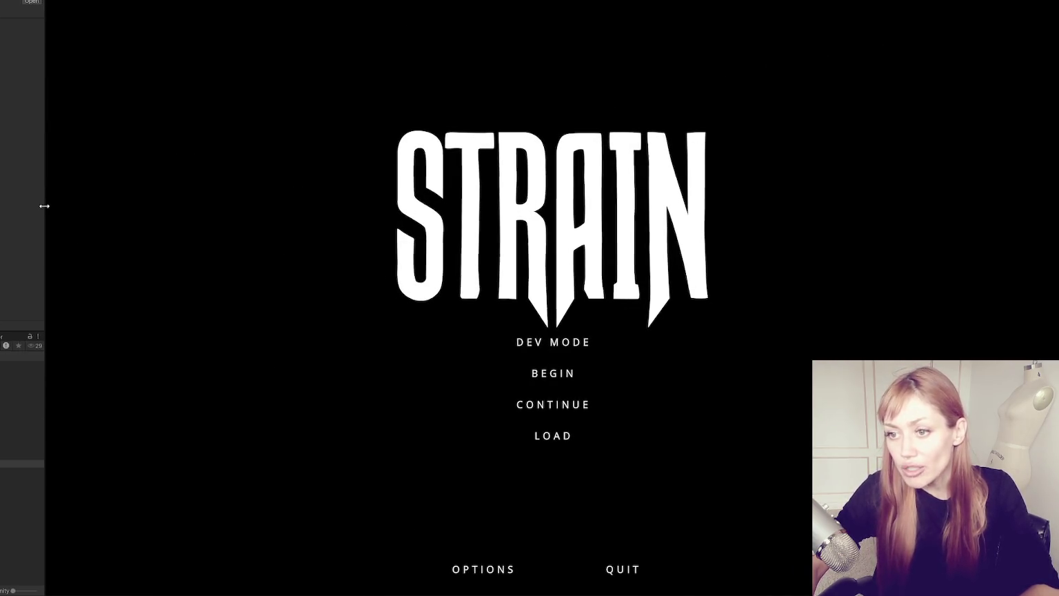
pyautogui.click(563, 343)
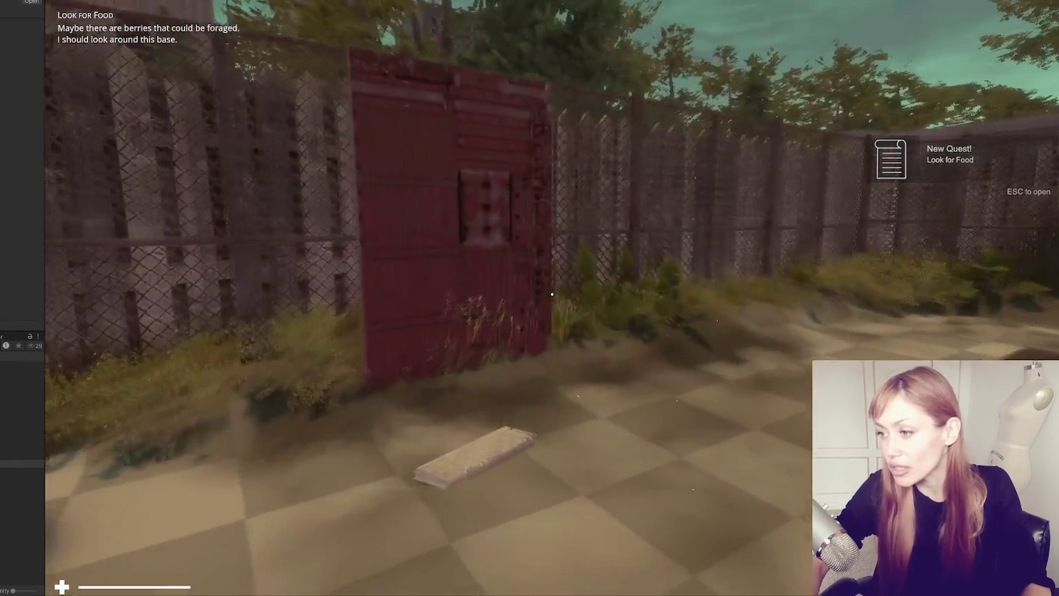
pyautogui.press('w')
pyautogui.click(552, 295)
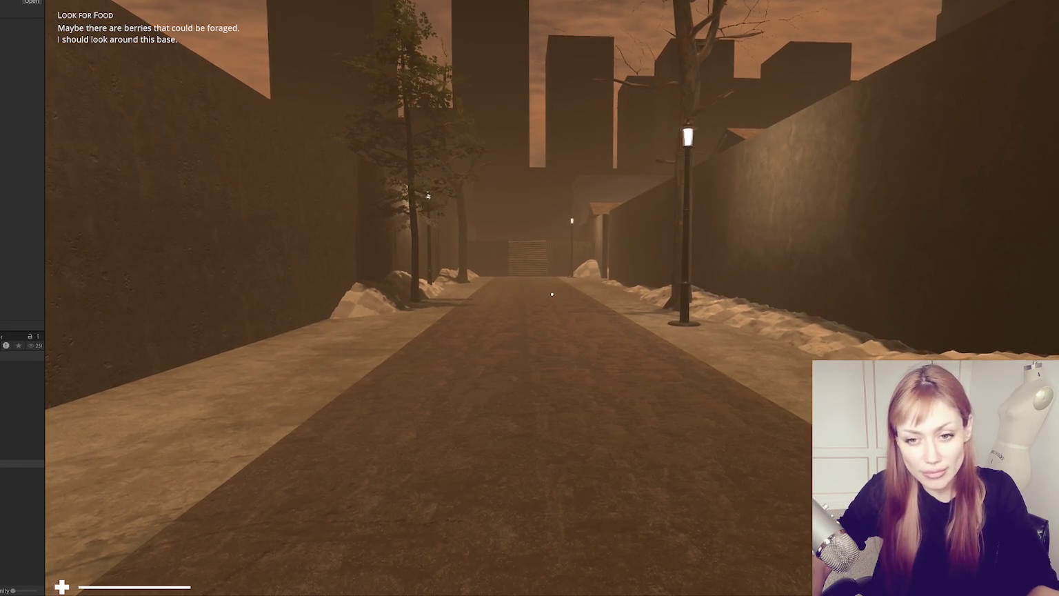
pyautogui.click(639, 353)
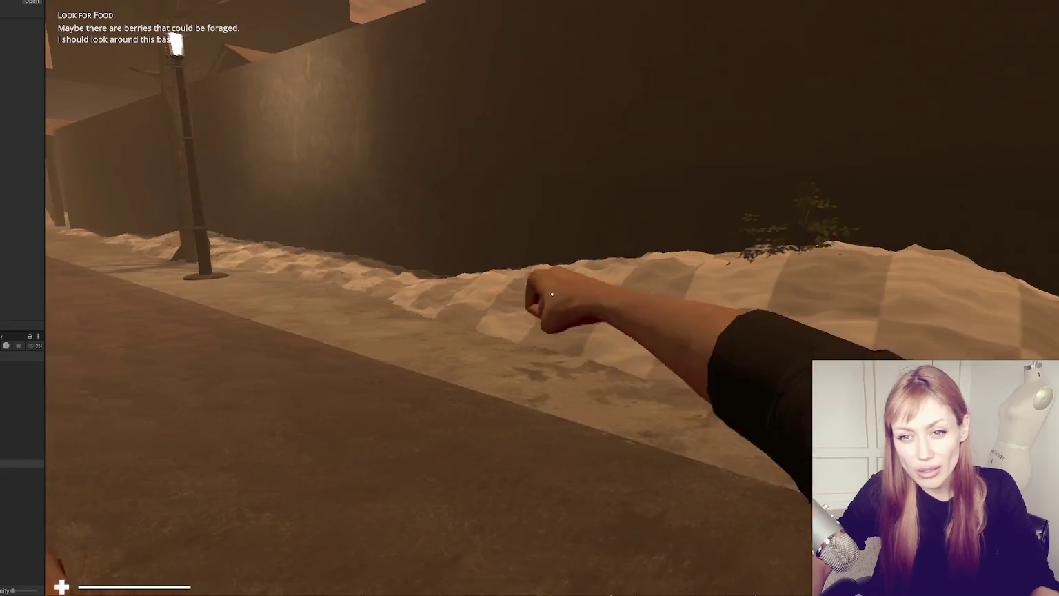
# Step: Walk down the snowy path past the fence and lamp post to the gap between the walls
pyautogui.press('w')
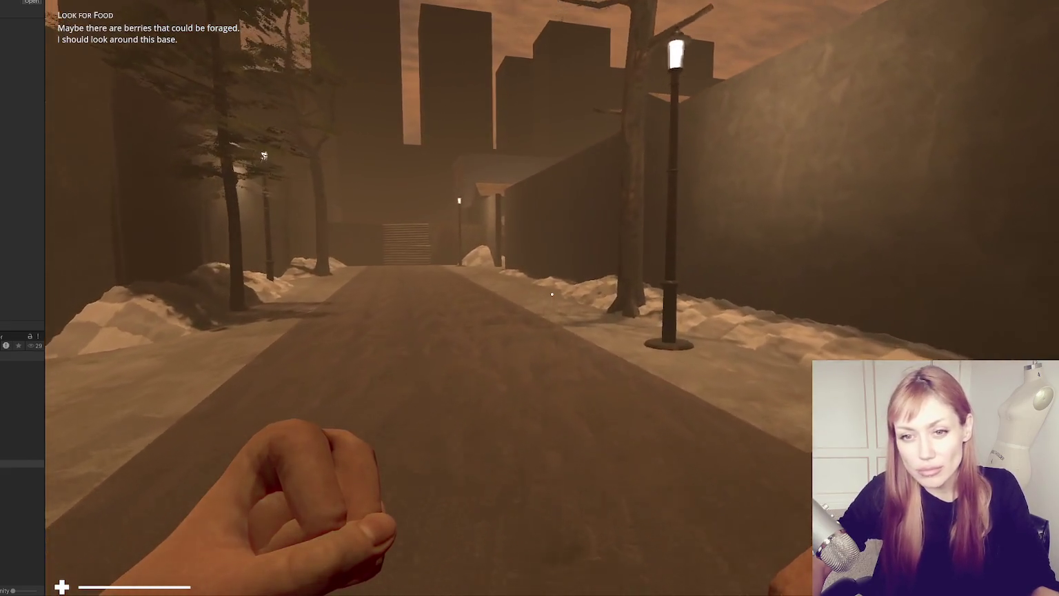
pyautogui.press('w')
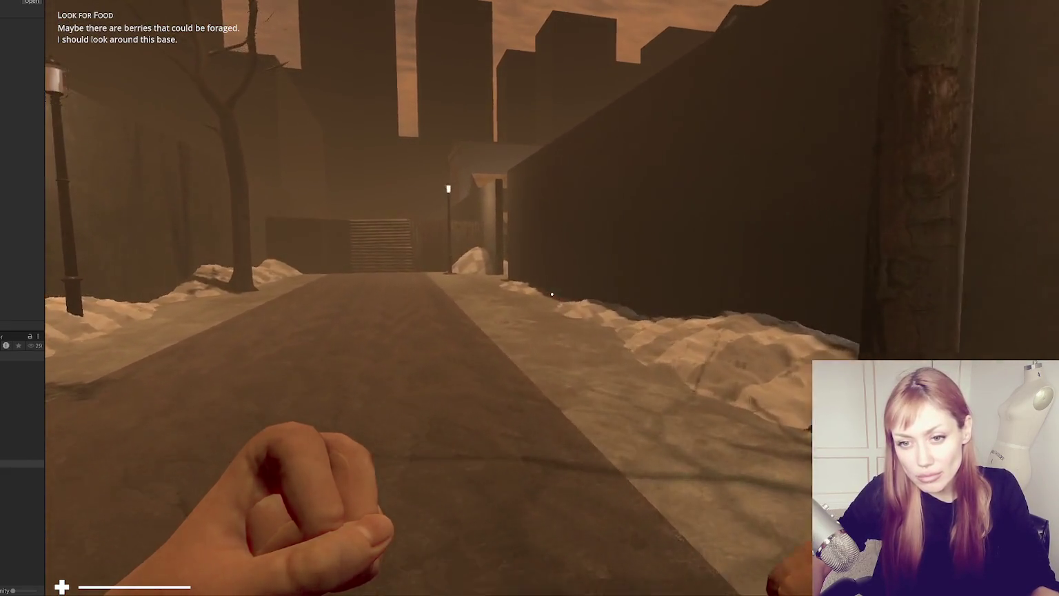
pyautogui.press('w')
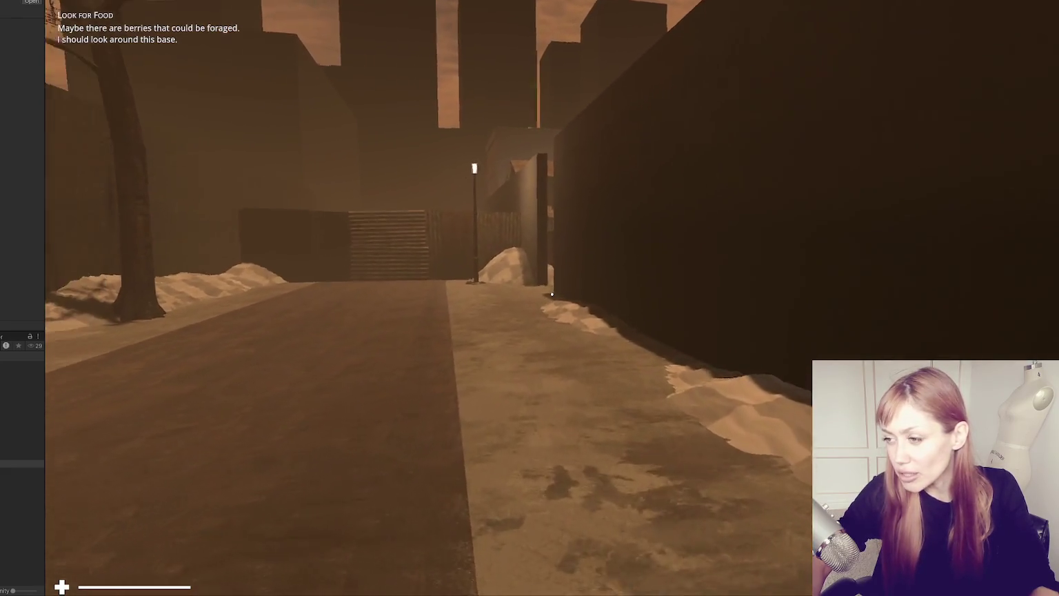
pyautogui.press('w')
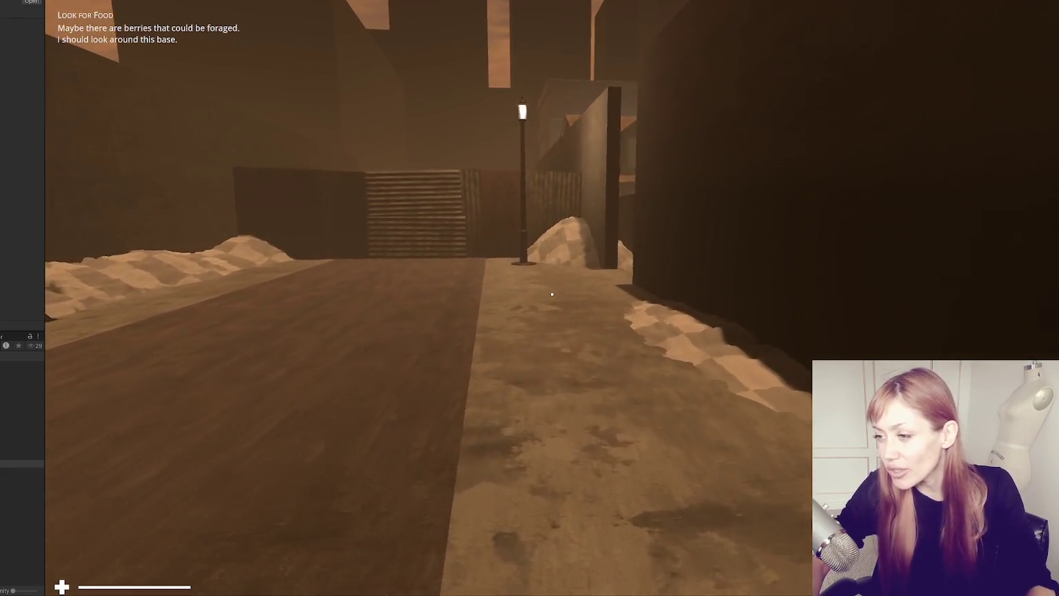
pyautogui.press('w')
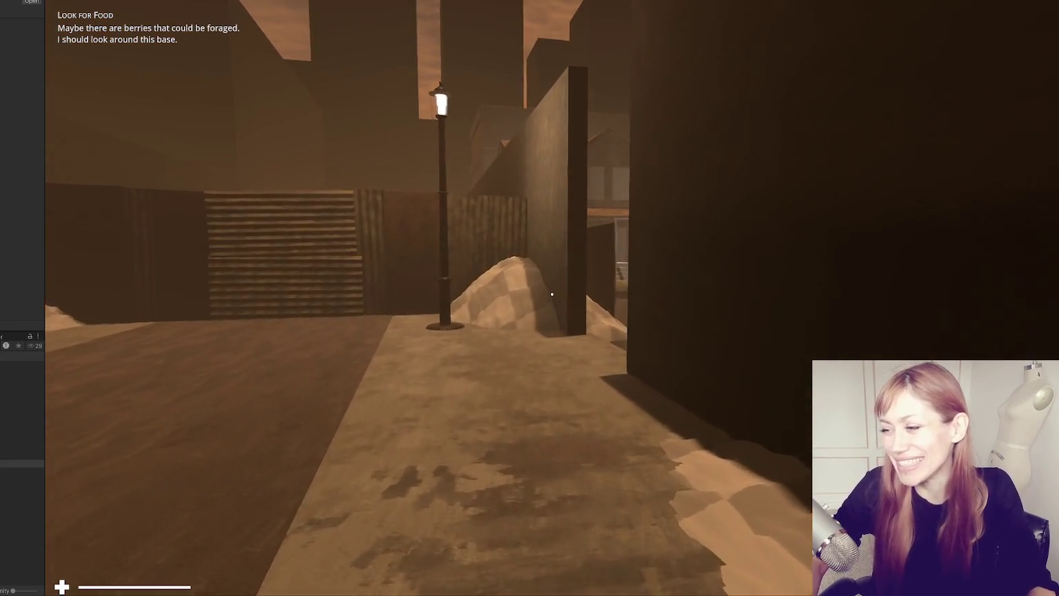
pyautogui.press('w')
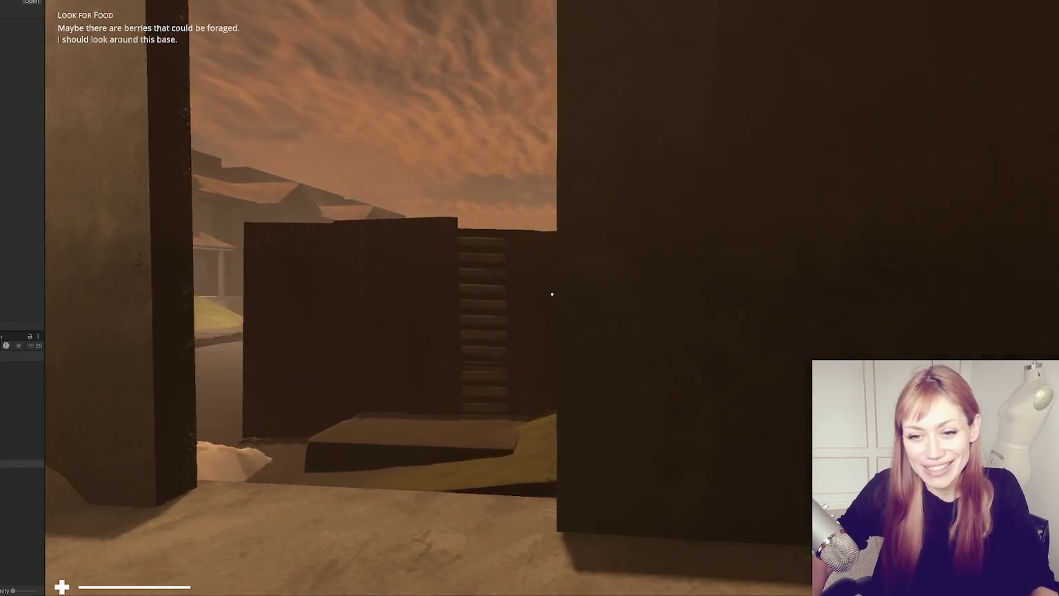
pyautogui.press('w')
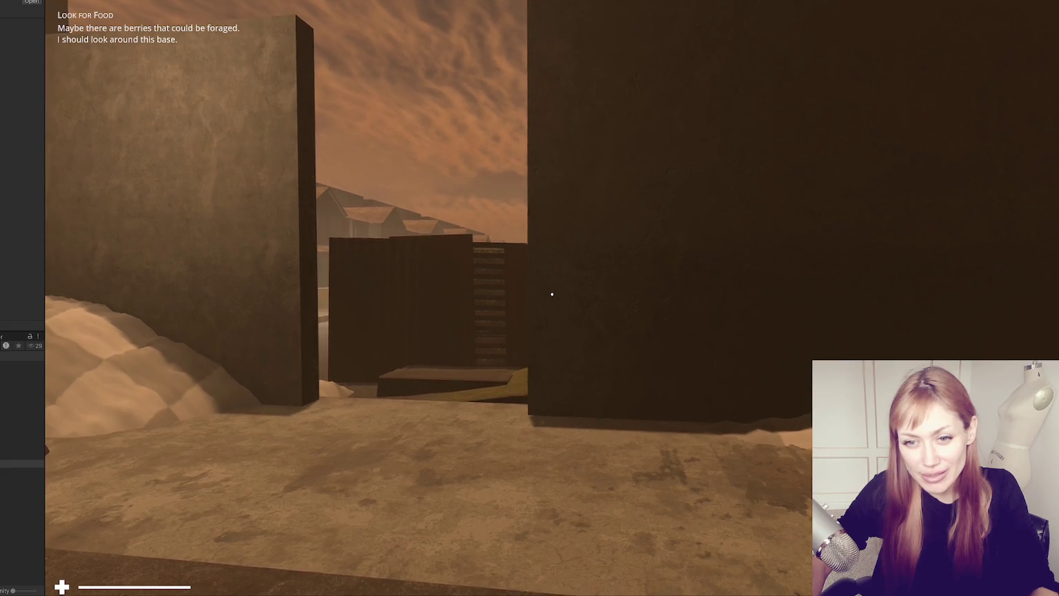
pyautogui.press('w')
pyautogui.press('s')
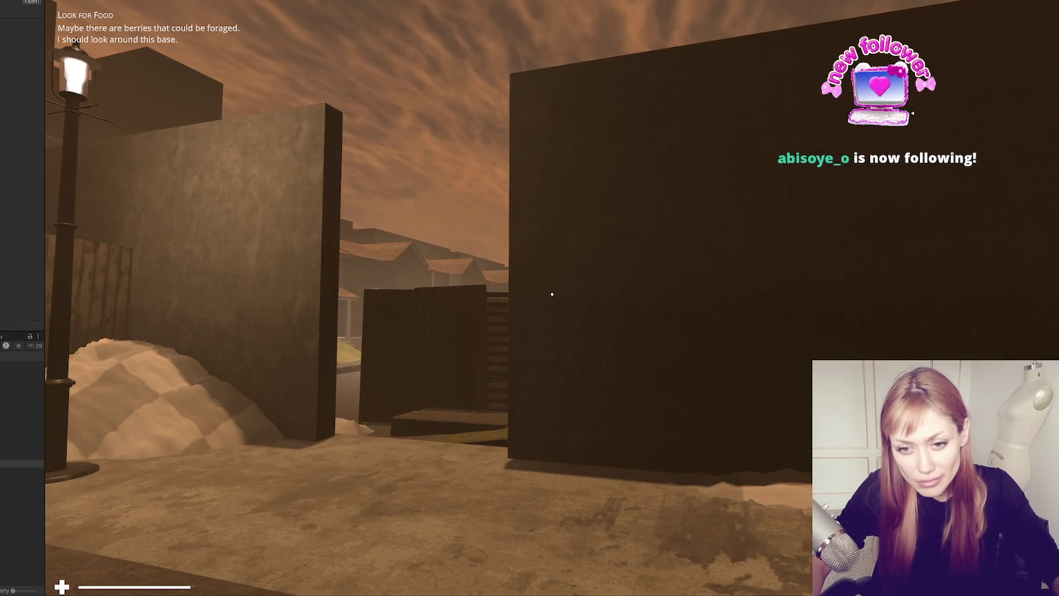
# Step: Walk out onto the suburban street and up to the front of a house
pyautogui.click(521, 372)
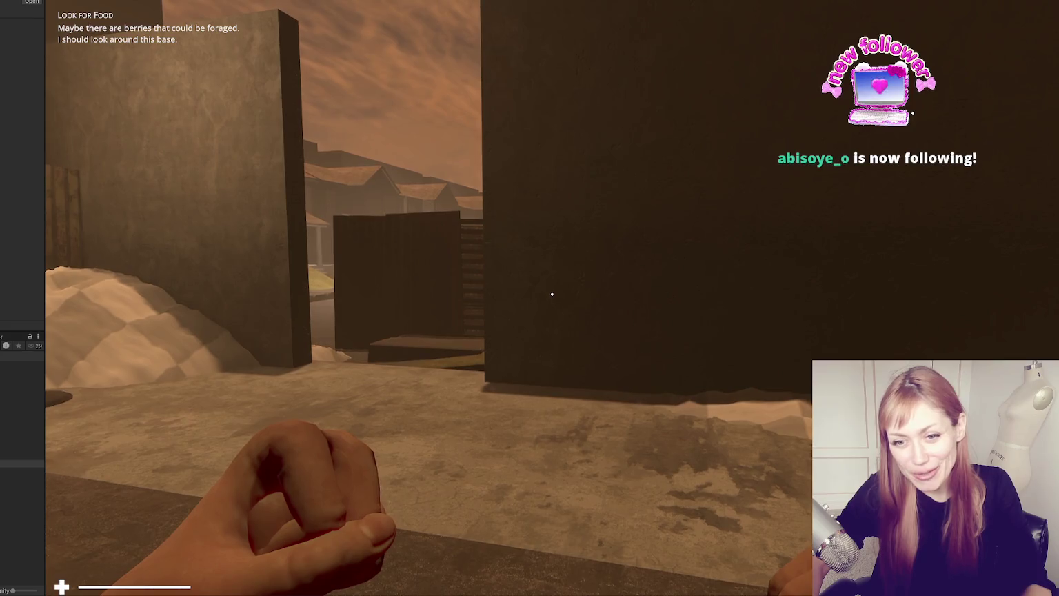
pyautogui.press('w')
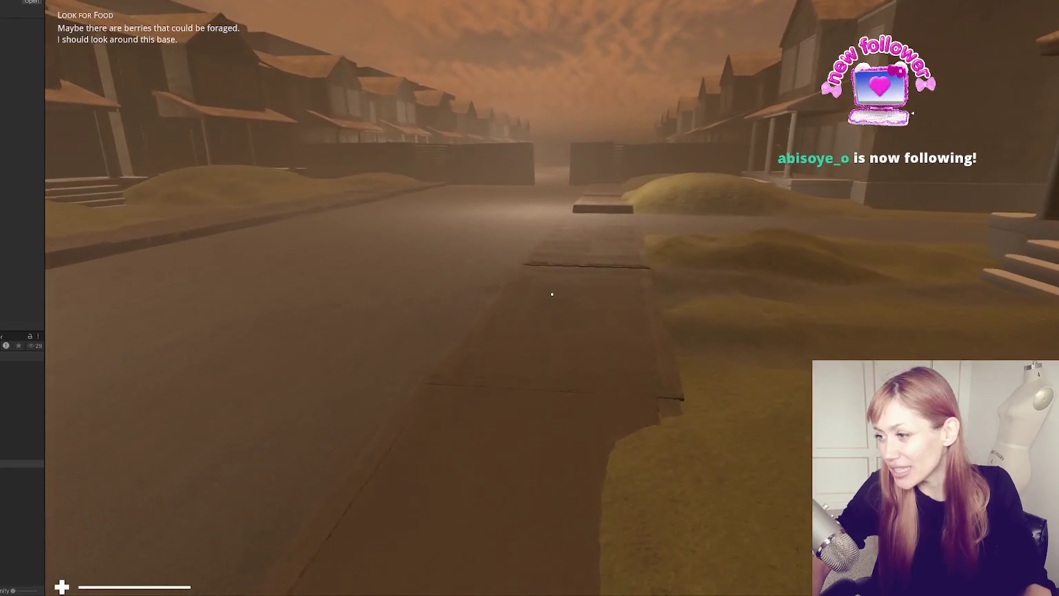
pyautogui.press('w')
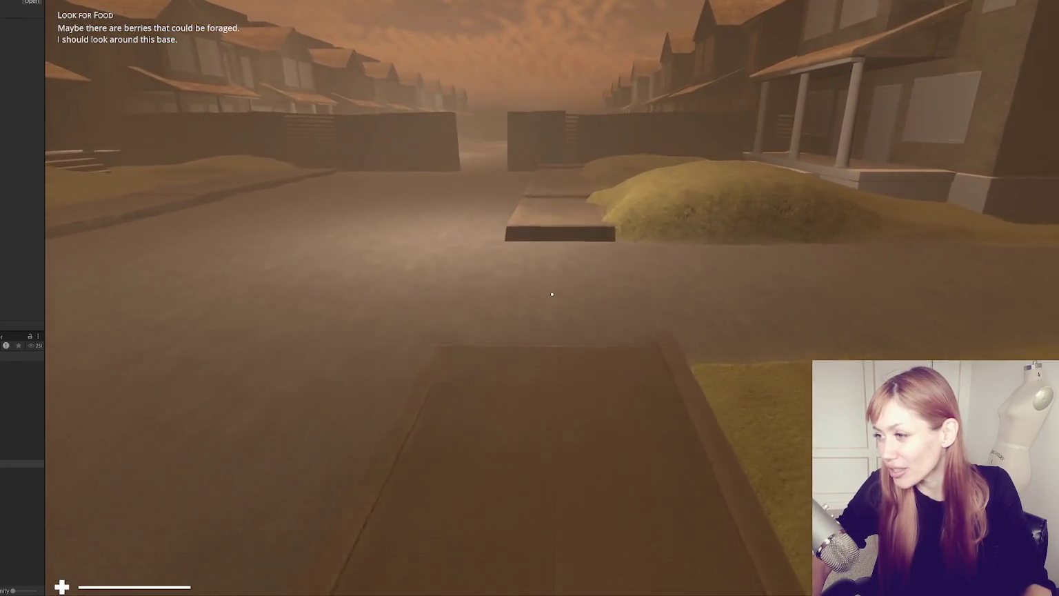
pyautogui.press('w')
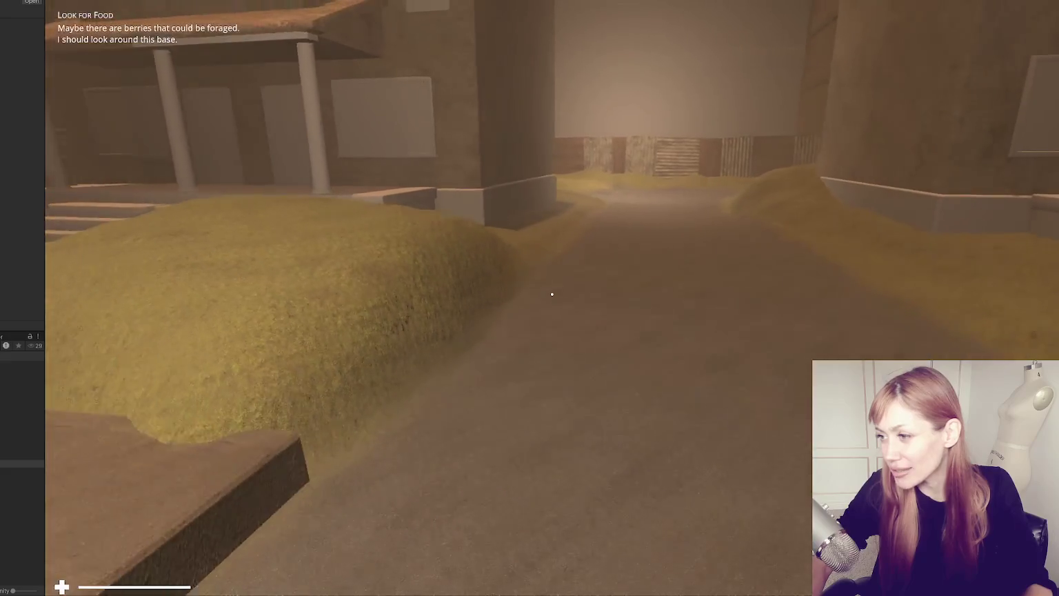
pyautogui.press('w')
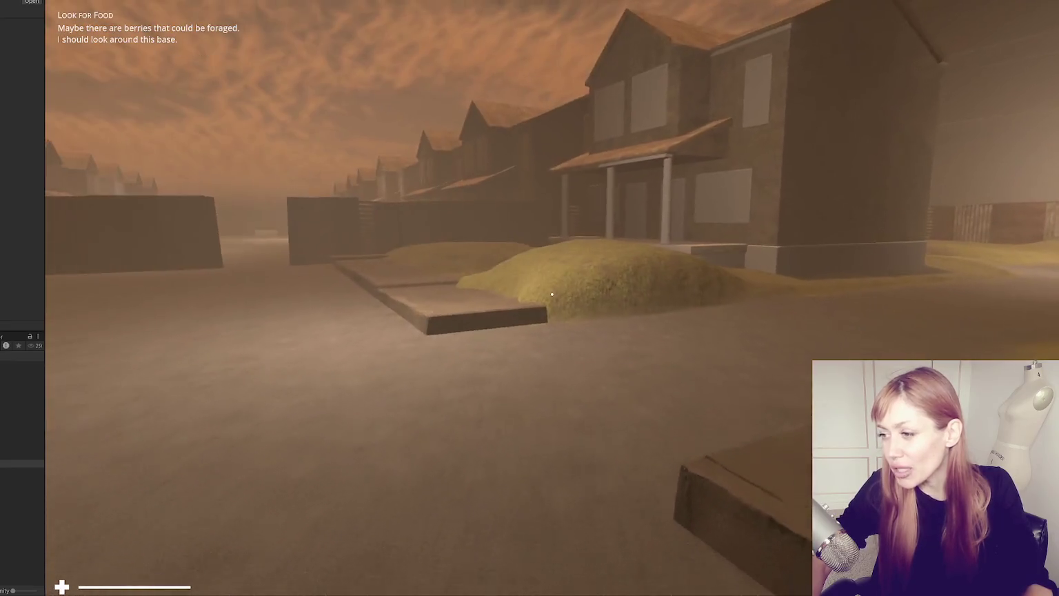
# Step: Check the Look for Food task in the pause menu, resume, then stop Play mode
pyautogui.press('Escape')
pyautogui.press('Escape')
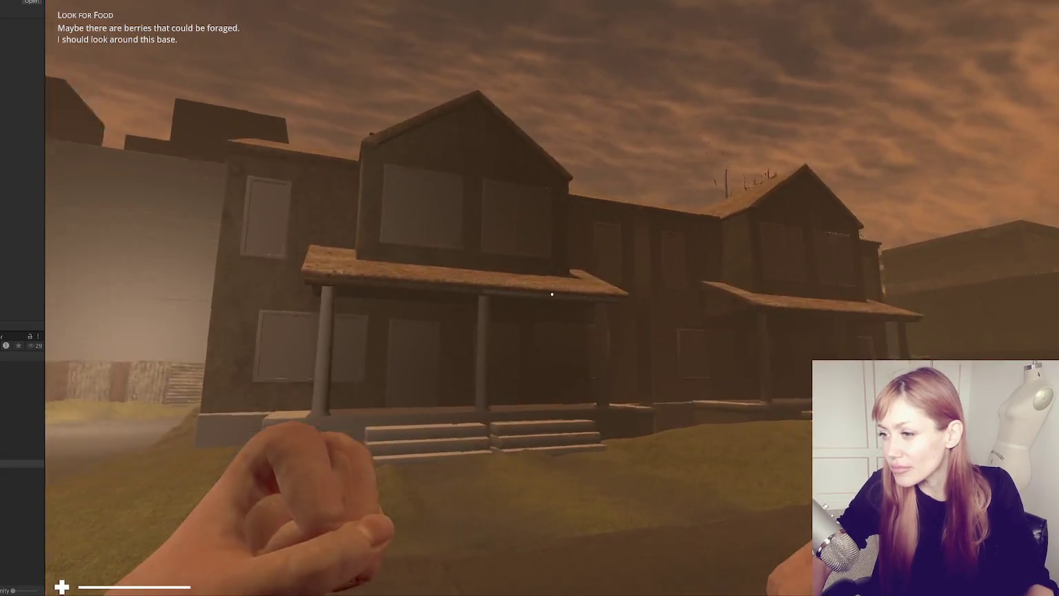
pyautogui.press('Escape')
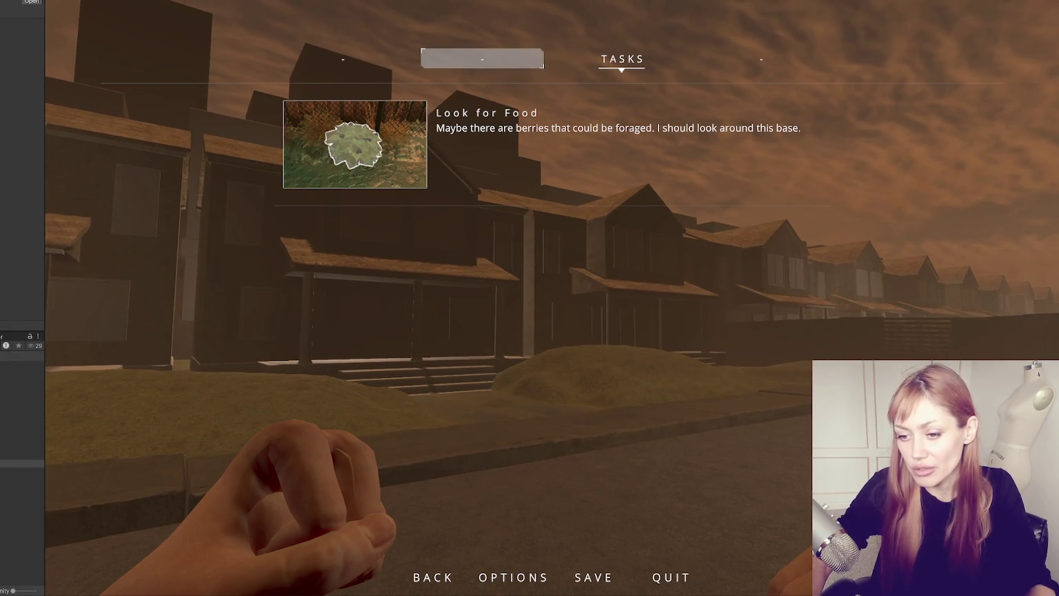
pyautogui.hotkey('ctrl', 'p')
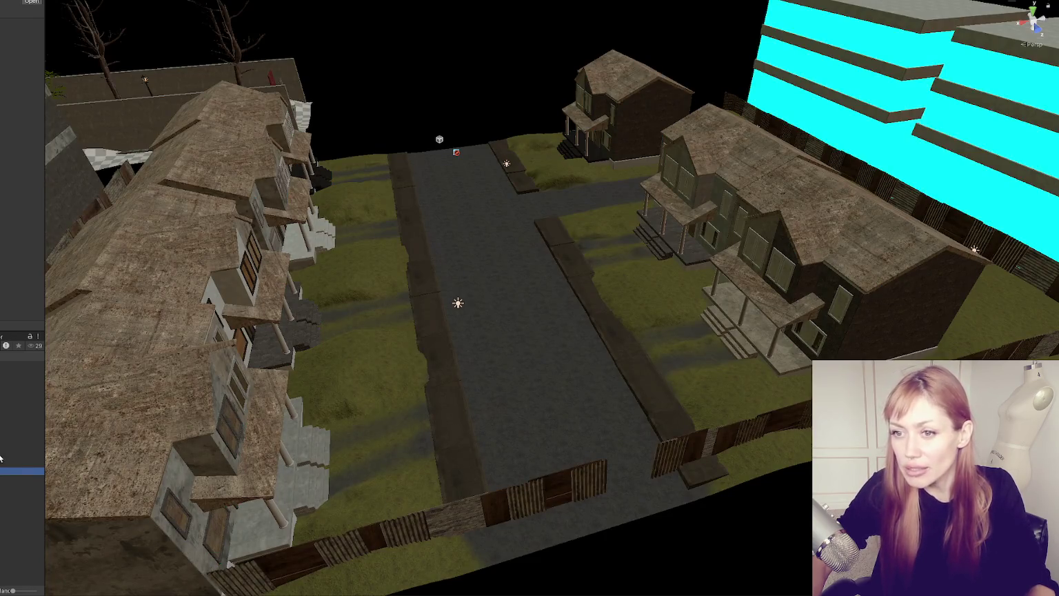
# Step: Select the Terrain, widen the Inspector, and flatten the mound near the sidewalk with Set Height
pyautogui.moveTo(320, 333)
pyautogui.mouseDown()
pyautogui.moveTo(525, 325)
pyautogui.moveTo(620, 276)
pyautogui.mouseUp()
pyautogui.scroll(-5, 450, 316)
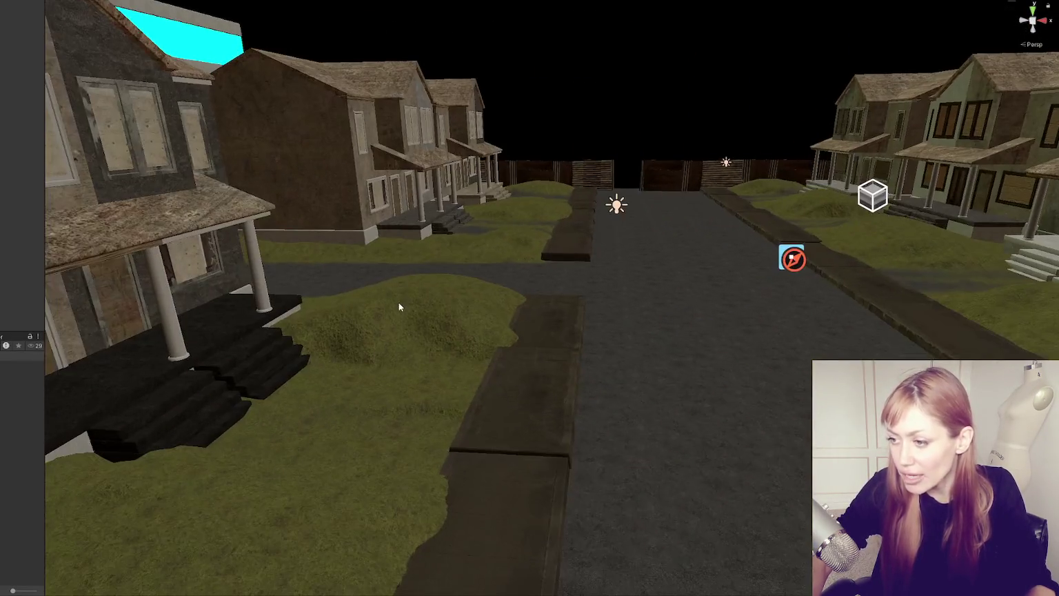
pyautogui.click(452, 327)
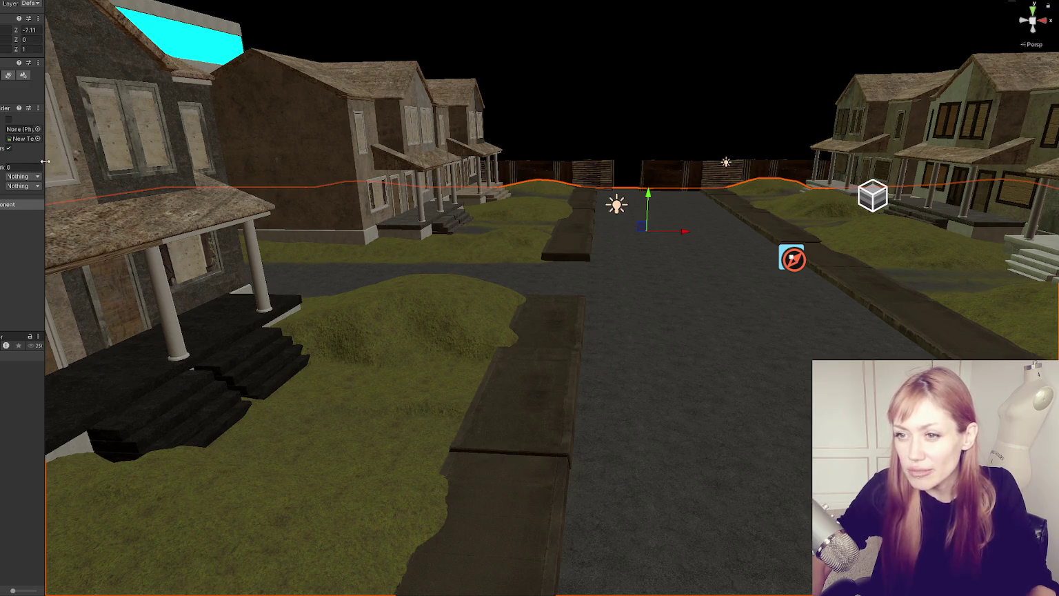
pyautogui.moveTo(47, 160); pyautogui.dragTo(149, 152)
pyautogui.click(57, 76)
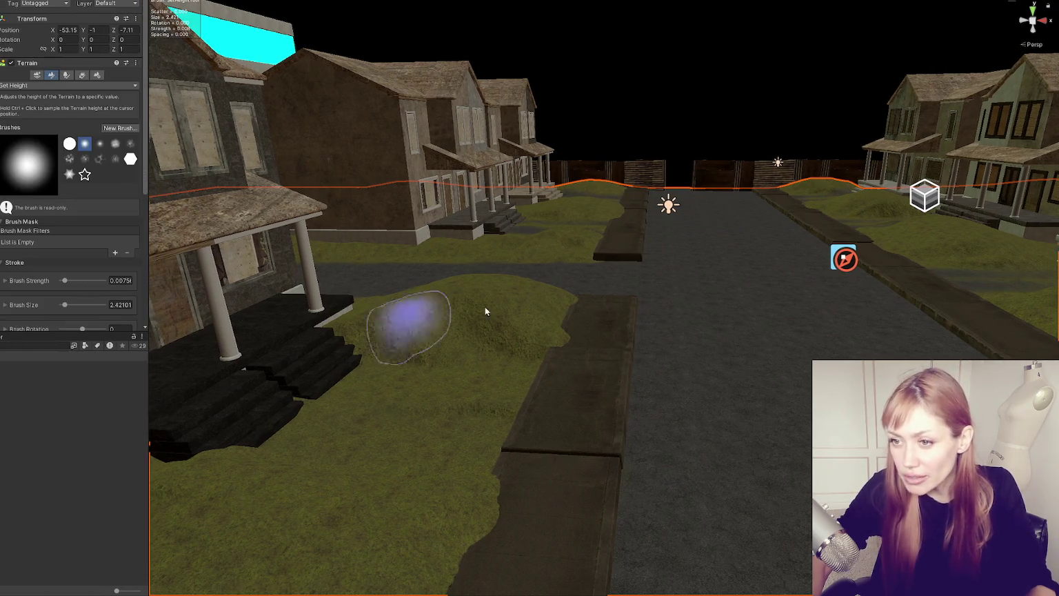
pyautogui.moveTo(559, 339); pyautogui.dragTo(568, 319)
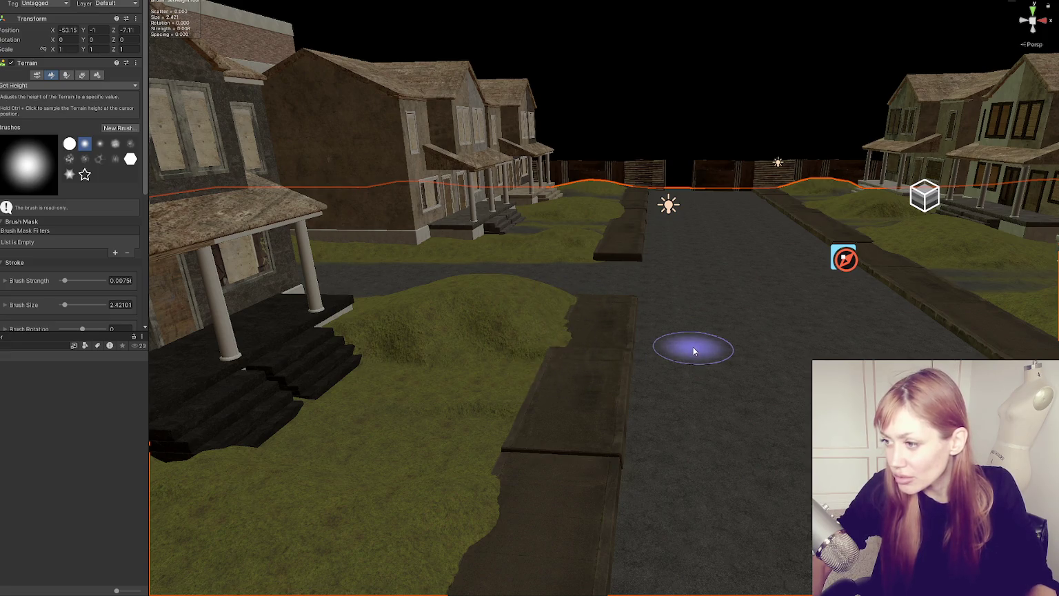
# Step: Toggle between Raise/Lower and Set Height modes, then bring a house into close view
pyautogui.click(27, 85)
pyautogui.click(31, 125)
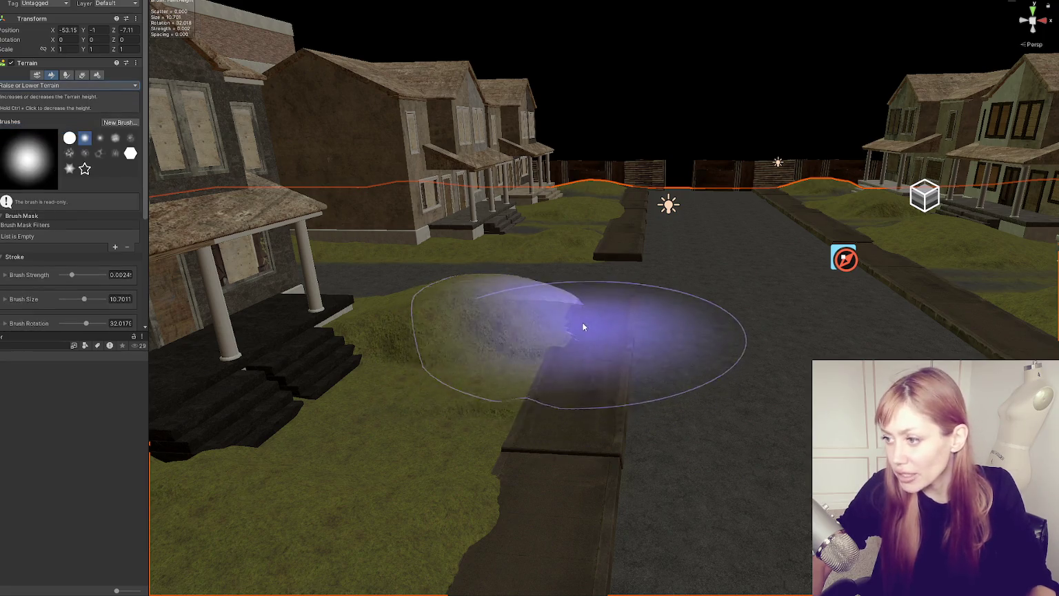
pyautogui.click(28, 84)
pyautogui.click(28, 113)
pyautogui.moveTo(645, 290); pyautogui.dragTo(432, 418)
pyautogui.moveTo(394, 465)
pyautogui.mouseDown()
pyautogui.moveTo(523, 381)
pyautogui.moveTo(556, 380)
pyautogui.mouseUp()
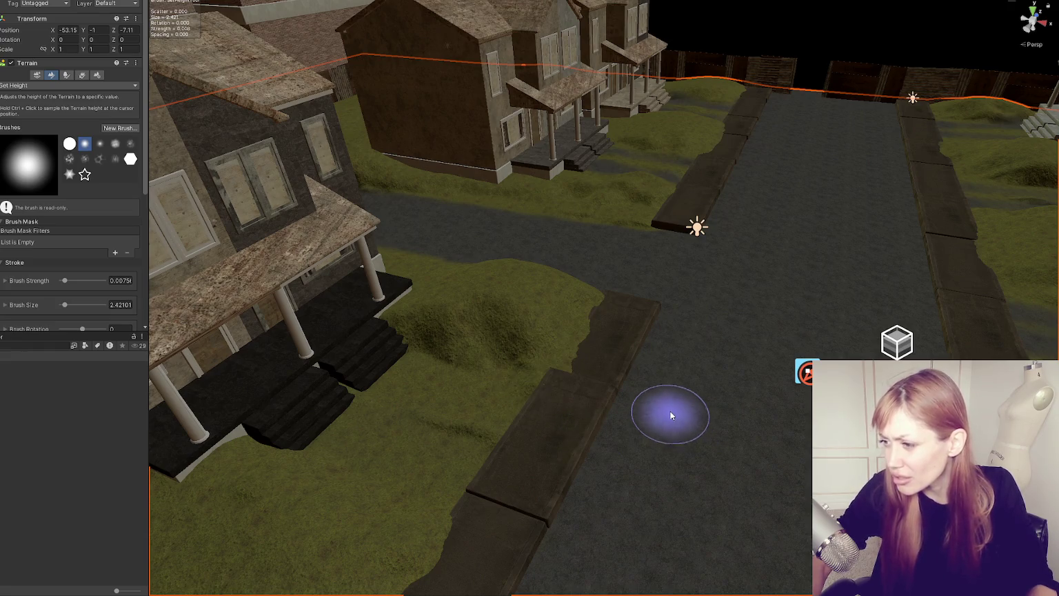
pyautogui.moveTo(671, 416); pyautogui.dragTo(457, 378)
pyautogui.moveTo(515, 277)
pyautogui.mouseDown()
pyautogui.moveTo(738, 350)
pyautogui.moveTo(746, 310)
pyautogui.moveTo(345, 297)
pyautogui.mouseUp()
# Step: Raise the brush strength to 0.01415 and sample the road height as the target level
pyautogui.scroll(-5, 68, 245)
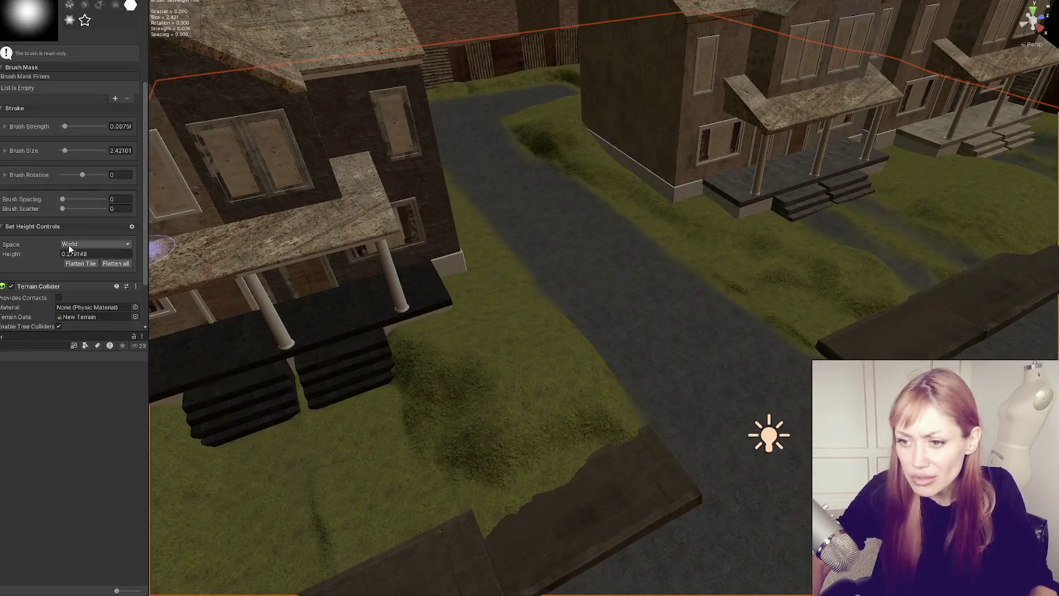
pyautogui.click(68, 125)
pyautogui.keyDown('shift'); pyautogui.click(553, 376); pyautogui.keyUp('shift')
pyautogui.keyDown('ctrl'); pyautogui.click(494, 432); pyautogui.keyUp('ctrl')
pyautogui.scroll(-2, 552, 378)
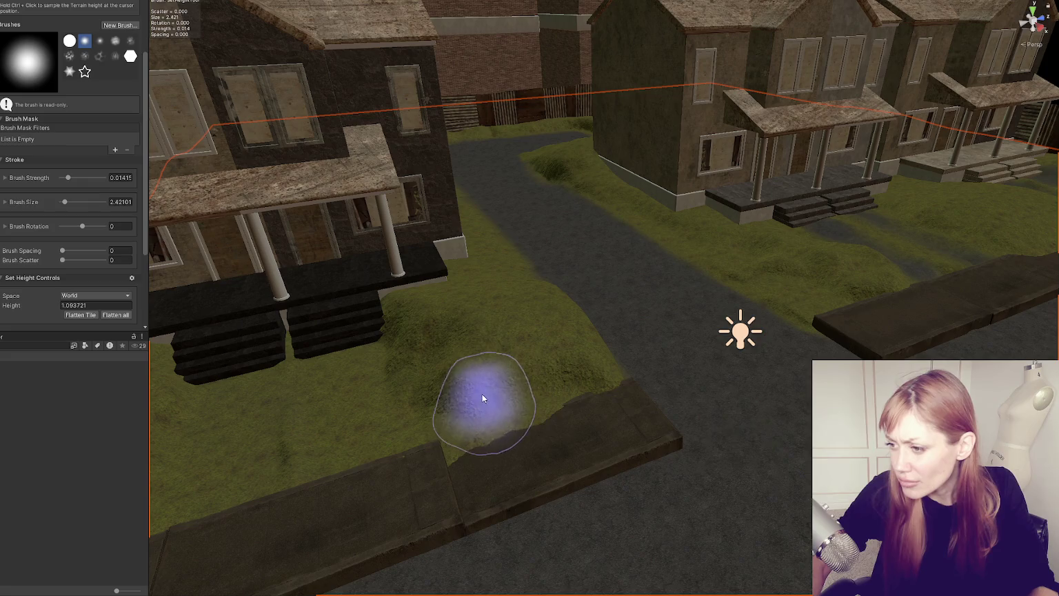
pyautogui.moveTo(480, 409); pyautogui.dragTo(744, 357)
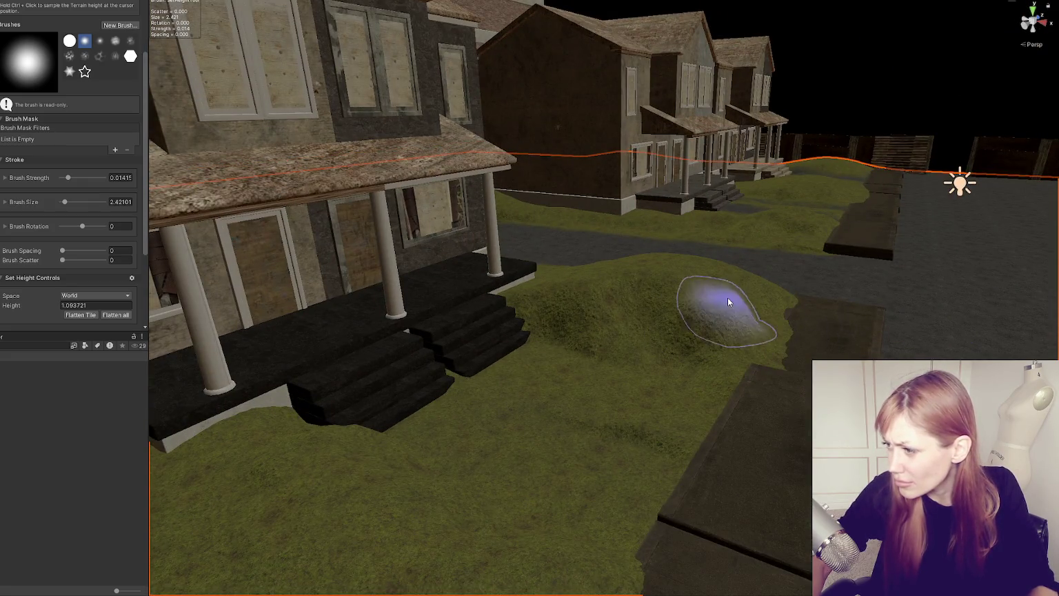
pyautogui.keyDown('ctrl'); pyautogui.click(968, 313); pyautogui.keyUp('ctrl')
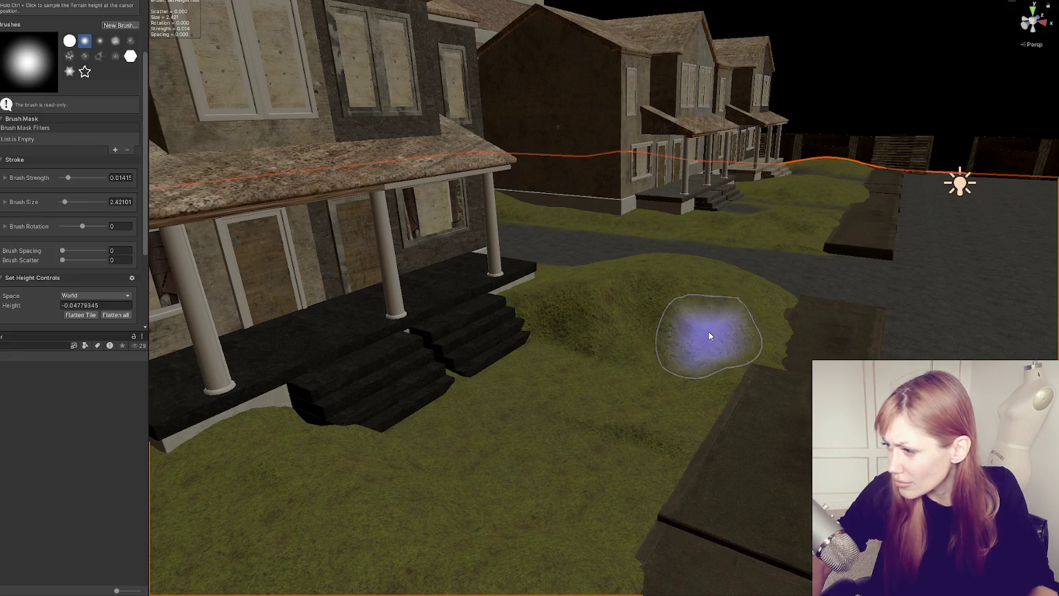
# Step: Flatten the grass mounds by the curb and smooth the lawn in front of the house
pyautogui.moveTo(723, 278)
pyautogui.mouseDown()
pyautogui.moveTo(497, 330)
pyautogui.moveTo(541, 352)
pyautogui.moveTo(457, 374)
pyautogui.moveTo(443, 316)
pyautogui.moveTo(517, 317)
pyautogui.moveTo(412, 313)
pyautogui.moveTo(428, 347)
pyautogui.moveTo(538, 336)
pyautogui.moveTo(545, 391)
pyautogui.mouseUp()
pyautogui.scroll(-3, 619, 331)
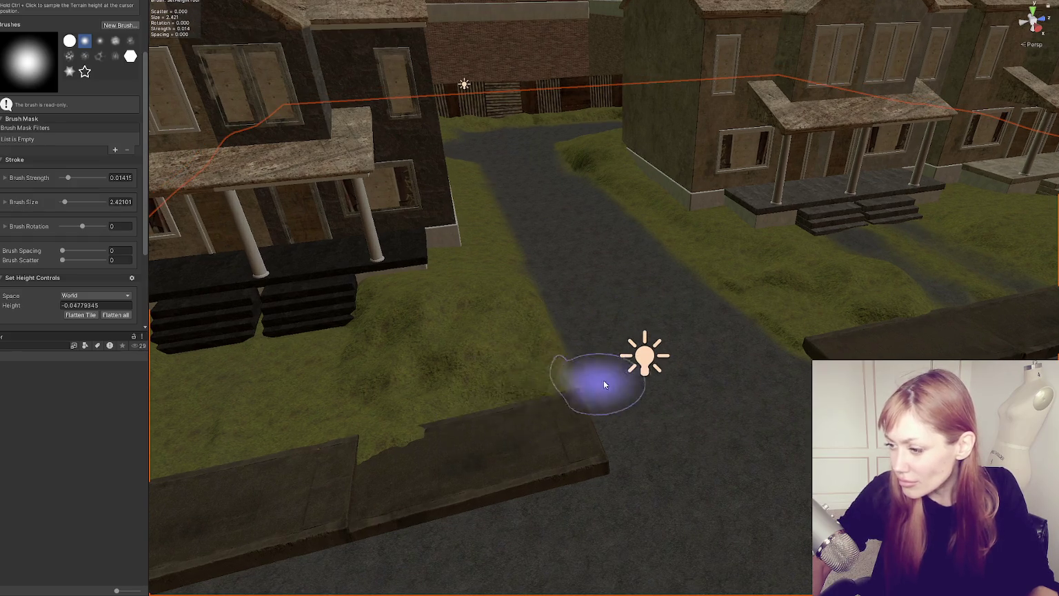
pyautogui.scroll(4, 592, 384)
pyautogui.keyDown('ctrl'); pyautogui.click(735, 409); pyautogui.keyUp('ctrl')
pyautogui.moveTo(735, 409)
pyautogui.mouseDown()
pyautogui.moveTo(752, 390)
pyautogui.moveTo(747, 409)
pyautogui.moveTo(803, 401)
pyautogui.mouseUp()
pyautogui.keyDown('ctrl'); pyautogui.click(669, 442); pyautogui.keyUp('ctrl')
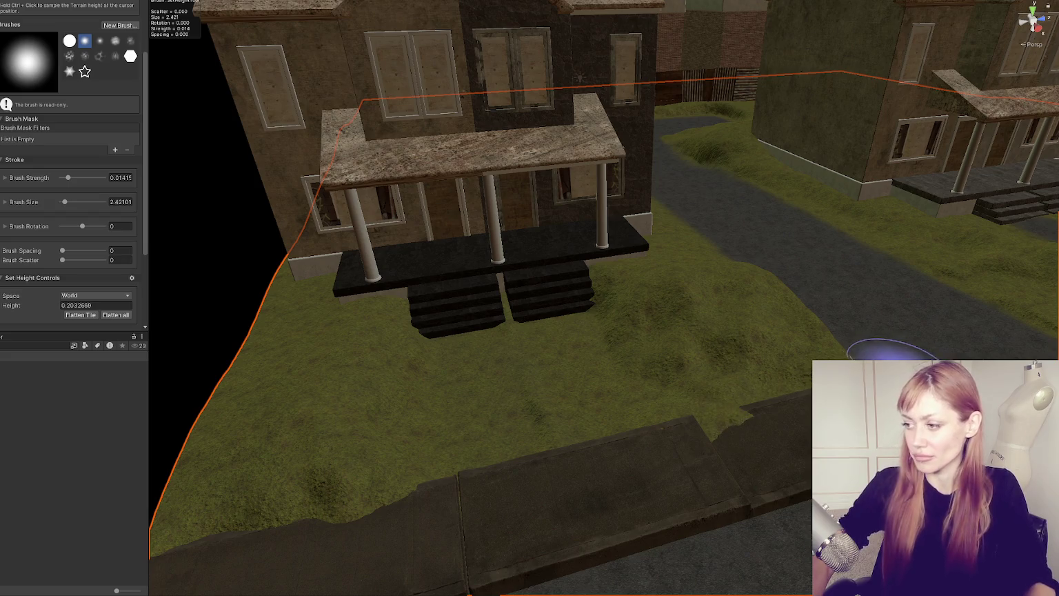
pyautogui.scroll(-5, 874, 350)
pyautogui.scroll(3, 778, 316)
pyautogui.moveTo(587, 272)
pyautogui.mouseDown()
pyautogui.moveTo(563, 286)
pyautogui.moveTo(619, 298)
pyautogui.mouseUp()
pyautogui.scroll(2, 692, 299)
# Step: Resample the road height and orbit along the row of houses to check the lawn
pyautogui.moveTo(692, 299); pyautogui.dragTo(671, 283)
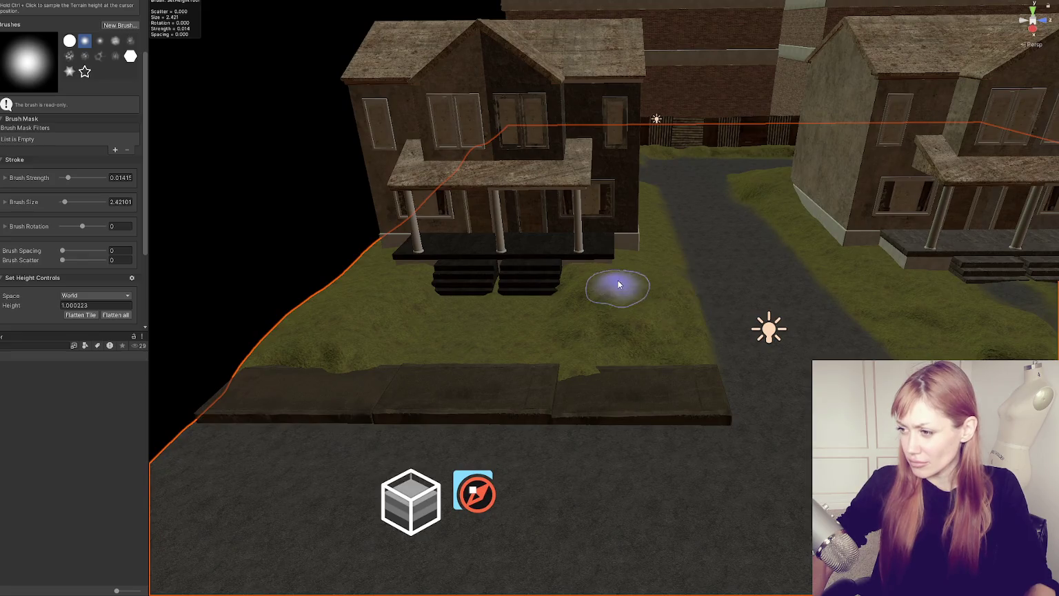
pyautogui.keyDown('ctrl'); pyautogui.click(650, 337); pyautogui.keyUp('ctrl')
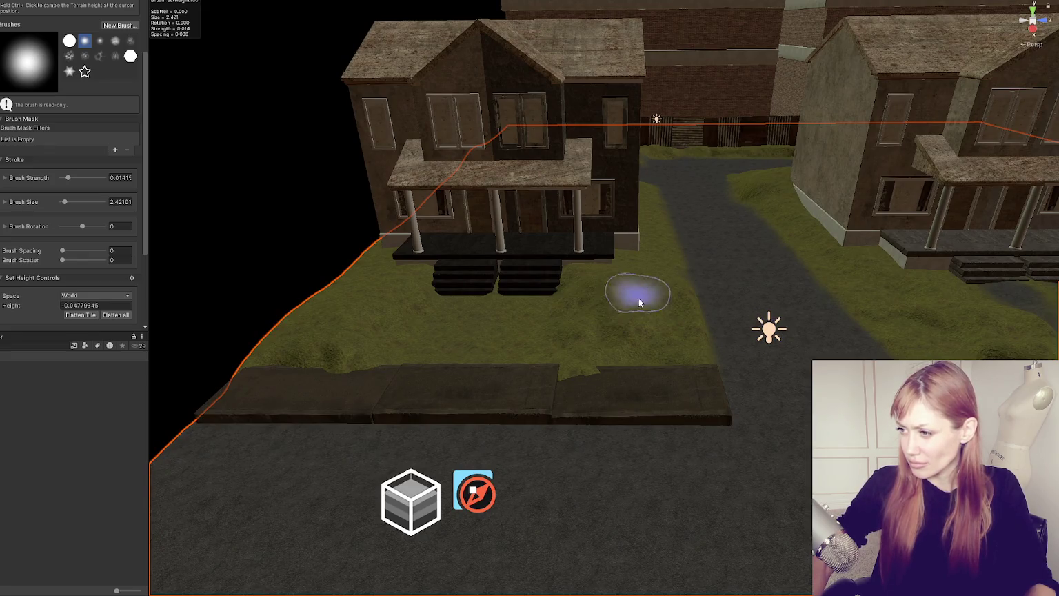
pyautogui.moveTo(366, 303)
pyautogui.mouseDown()
pyautogui.moveTo(816, 255)
pyautogui.moveTo(761, 279)
pyautogui.moveTo(717, 244)
pyautogui.moveTo(722, 269)
pyautogui.mouseUp()
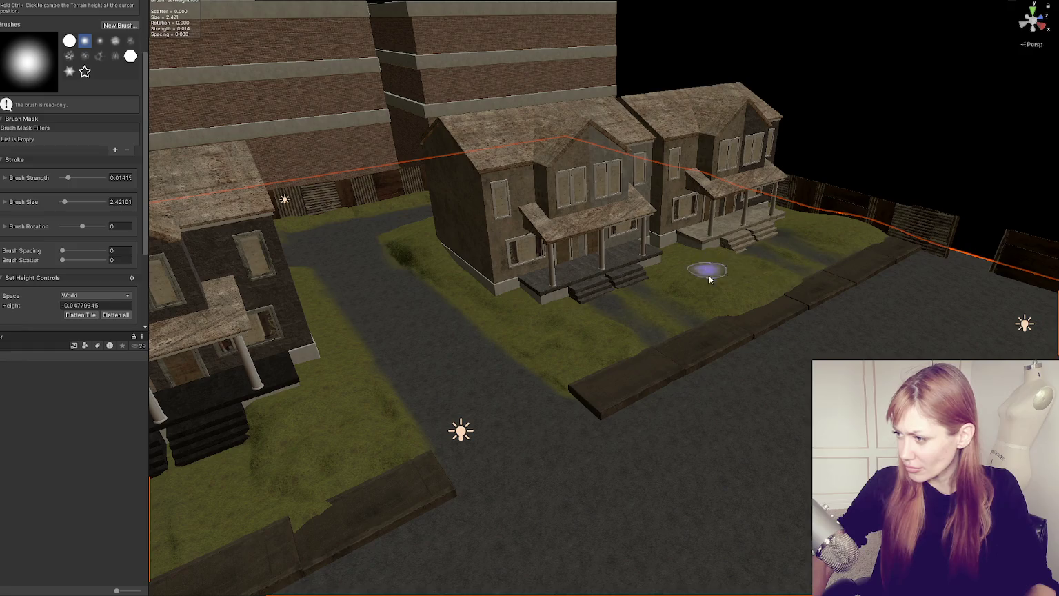
pyautogui.moveTo(705, 267); pyautogui.dragTo(845, 236)
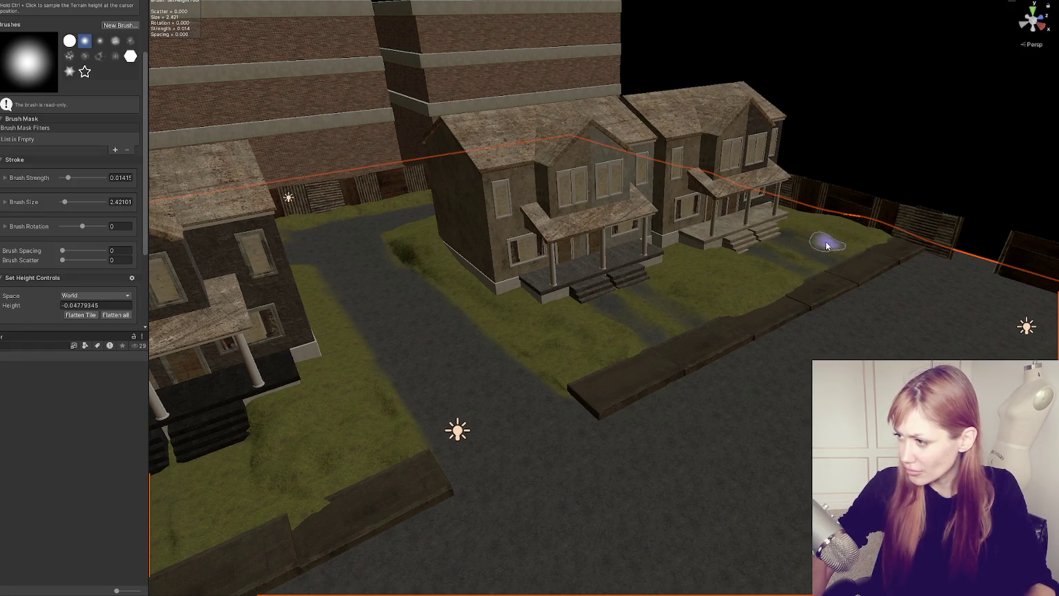
pyautogui.moveTo(840, 237)
pyautogui.mouseDown()
pyautogui.moveTo(679, 220)
pyautogui.moveTo(811, 229)
pyautogui.mouseUp()
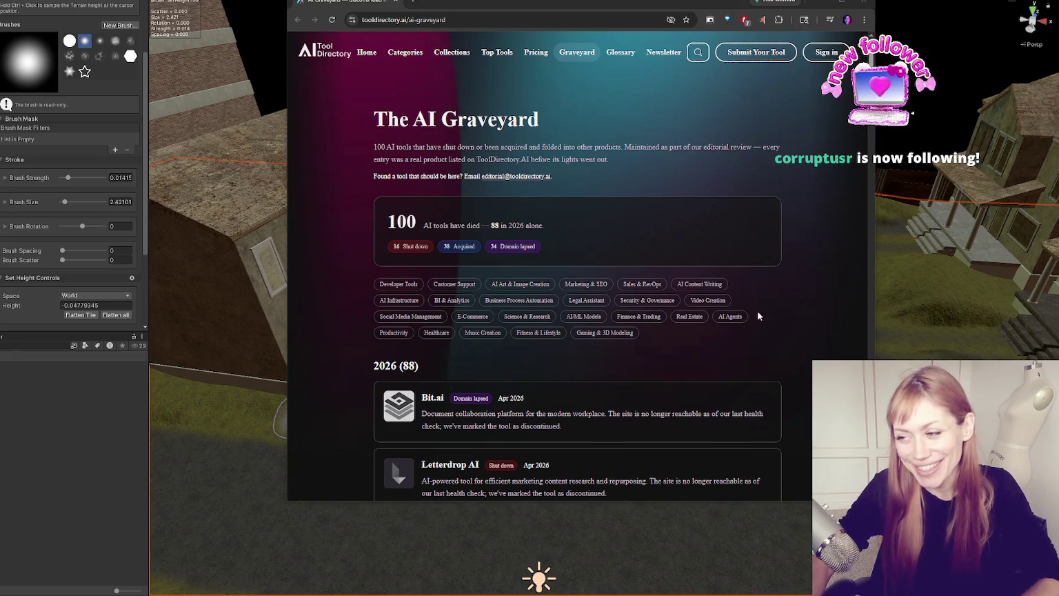
# Step: Scroll the AI Graveyard list in Chrome down to the 'Year unknown (12)' section
pyautogui.scroll(-4, 785, 260)
pyautogui.scroll(4, 786, 260)
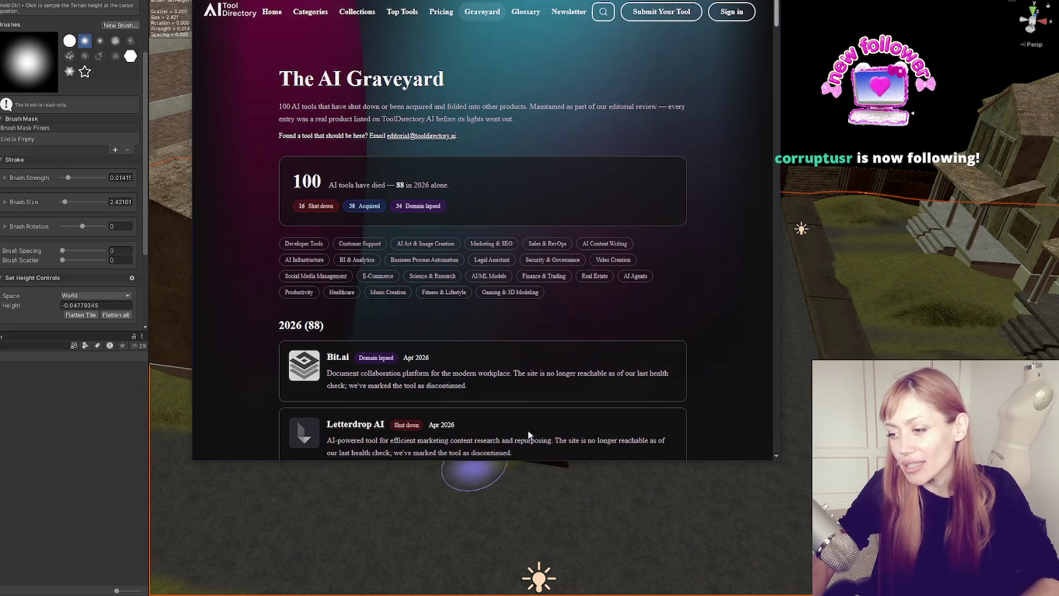
pyautogui.click(790, 405)
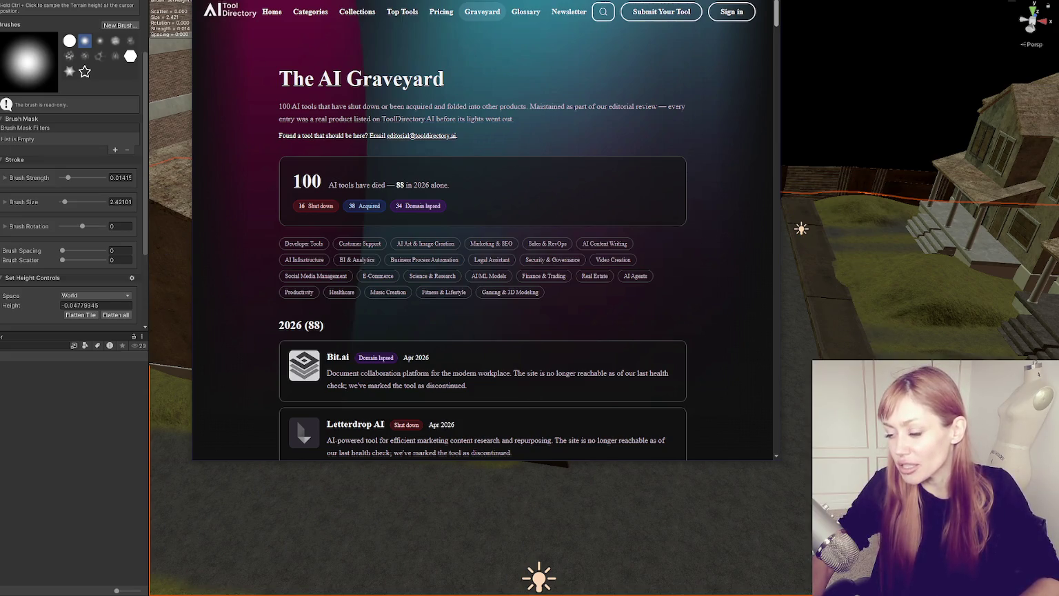
pyautogui.scroll(-2, 725, 208)
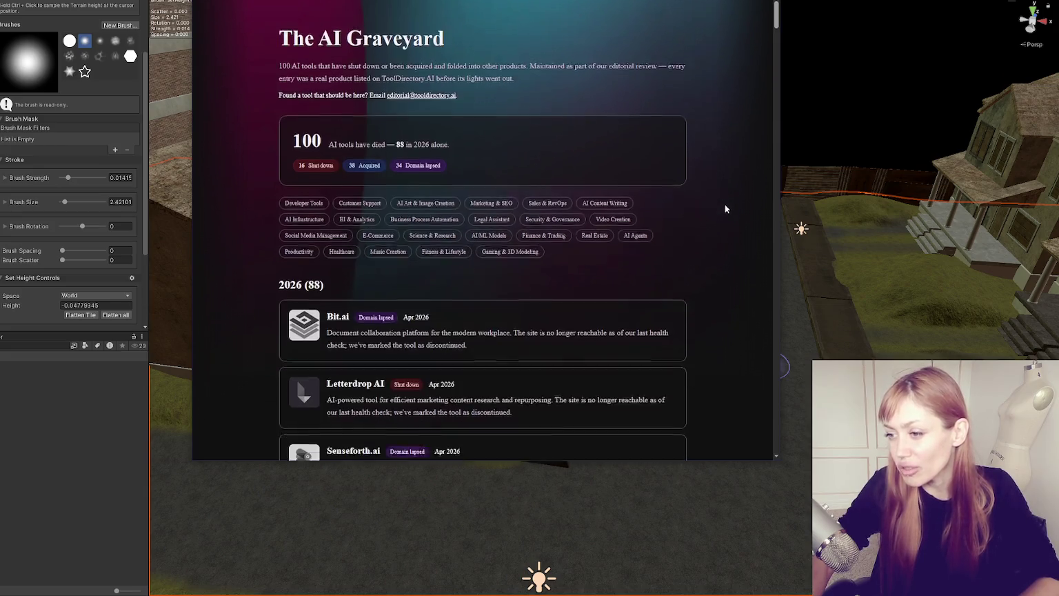
pyautogui.scroll(2, 726, 208)
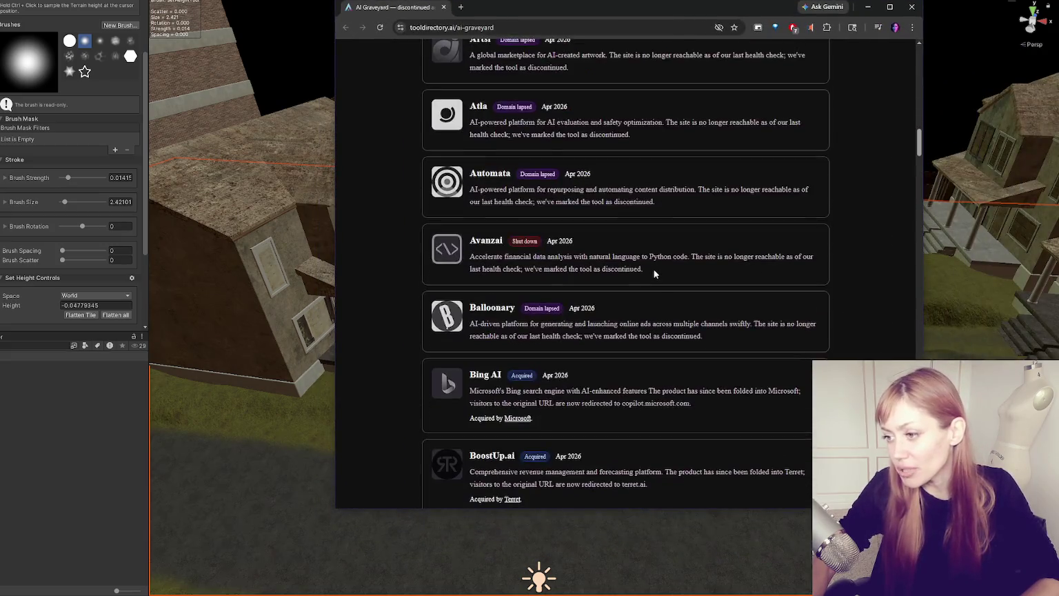
pyautogui.scroll(-3, 694, 293)
pyautogui.scroll(-4, 811, 279)
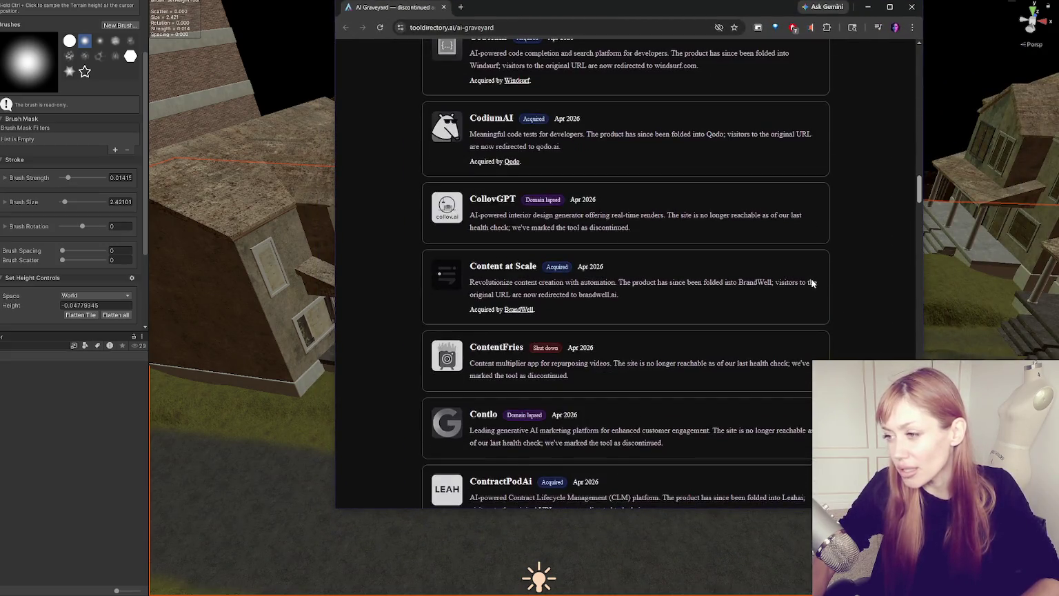
pyautogui.scroll(-6, 814, 282)
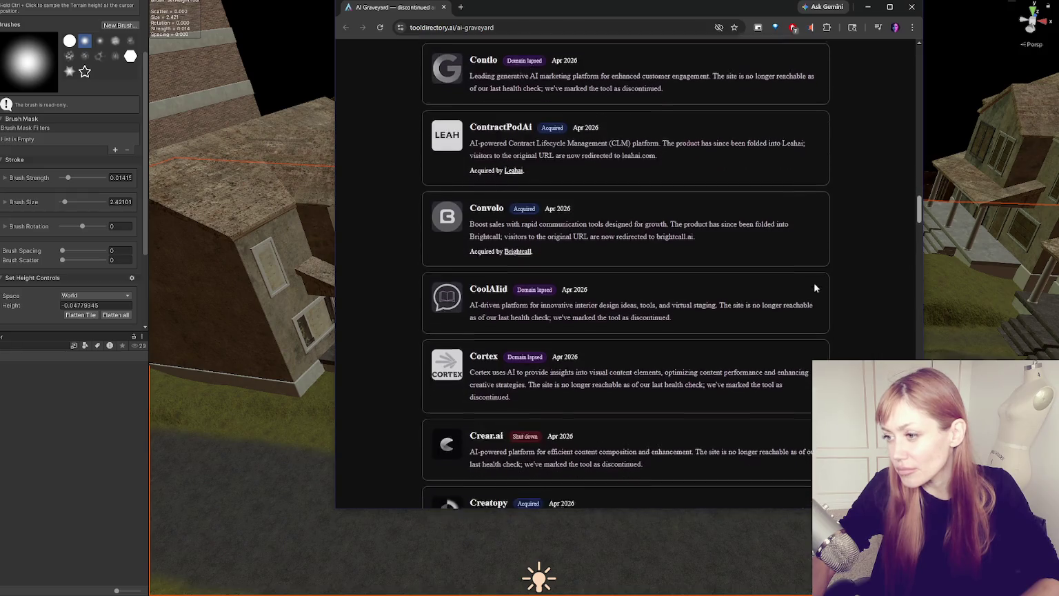
pyautogui.scroll(-2, 815, 287)
pyautogui.scroll(-5, 813, 287)
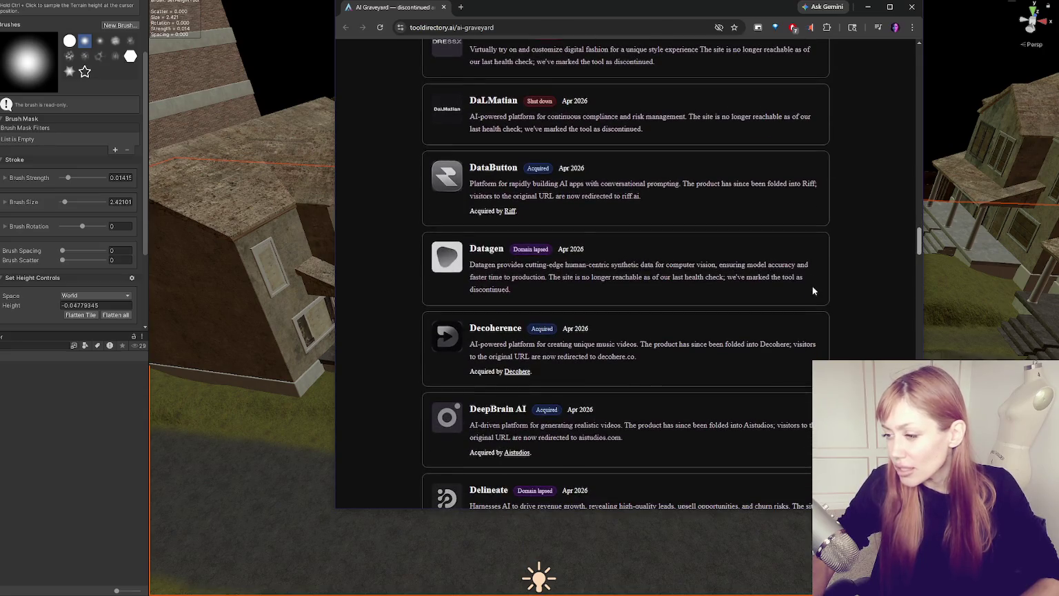
pyautogui.scroll(-2, 812, 291)
pyautogui.scroll(-4, 811, 292)
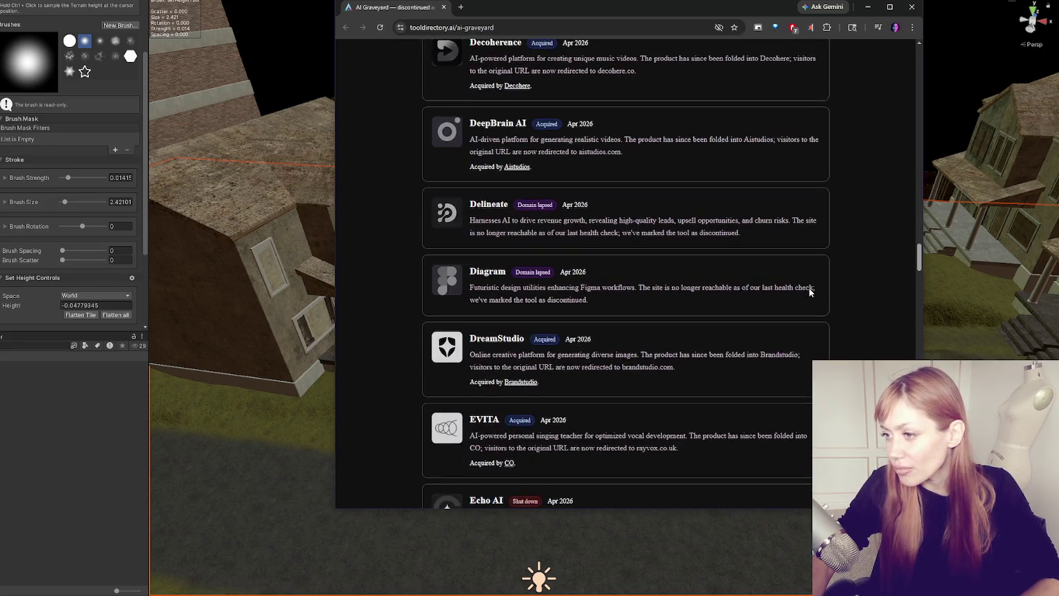
pyautogui.scroll(-4, 809, 288)
pyautogui.scroll(-4, 810, 289)
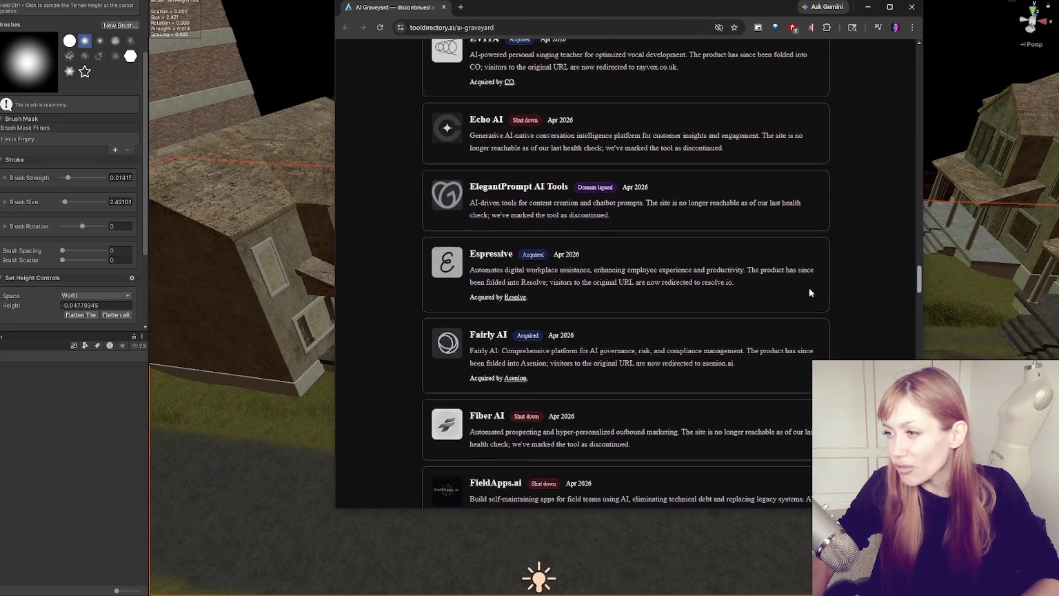
pyautogui.scroll(-5, 811, 293)
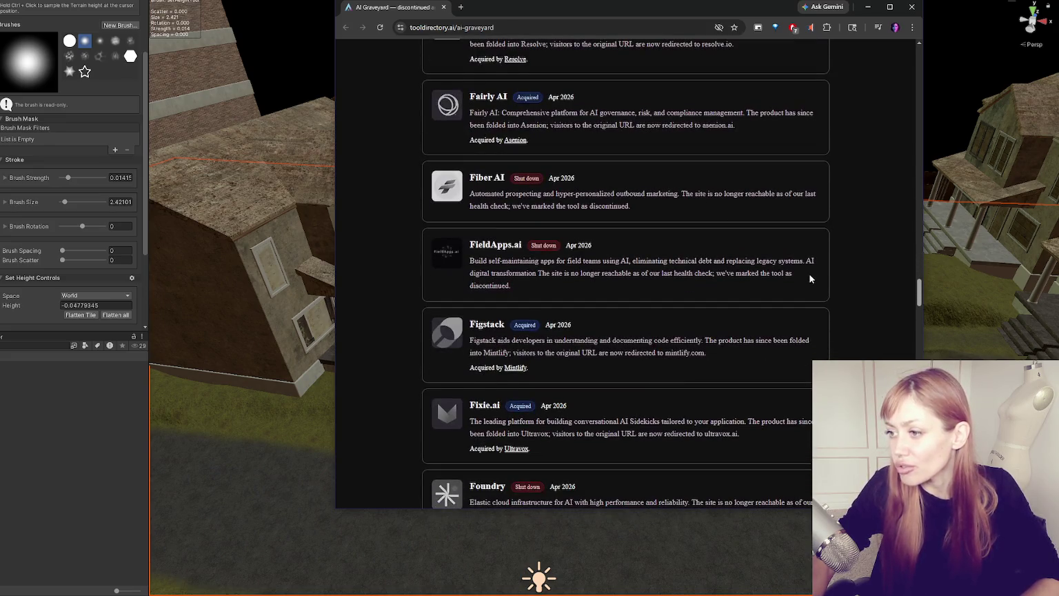
pyautogui.scroll(-12, 811, 278)
pyautogui.scroll(1, 835, 293)
pyautogui.scroll(-8, 846, 234)
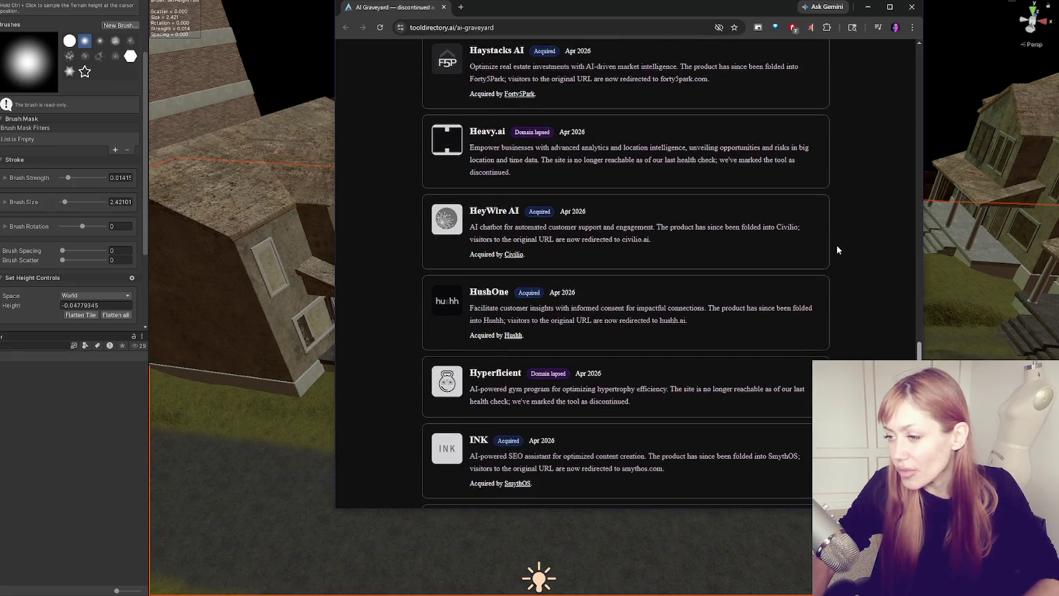
pyautogui.scroll(-20, 838, 249)
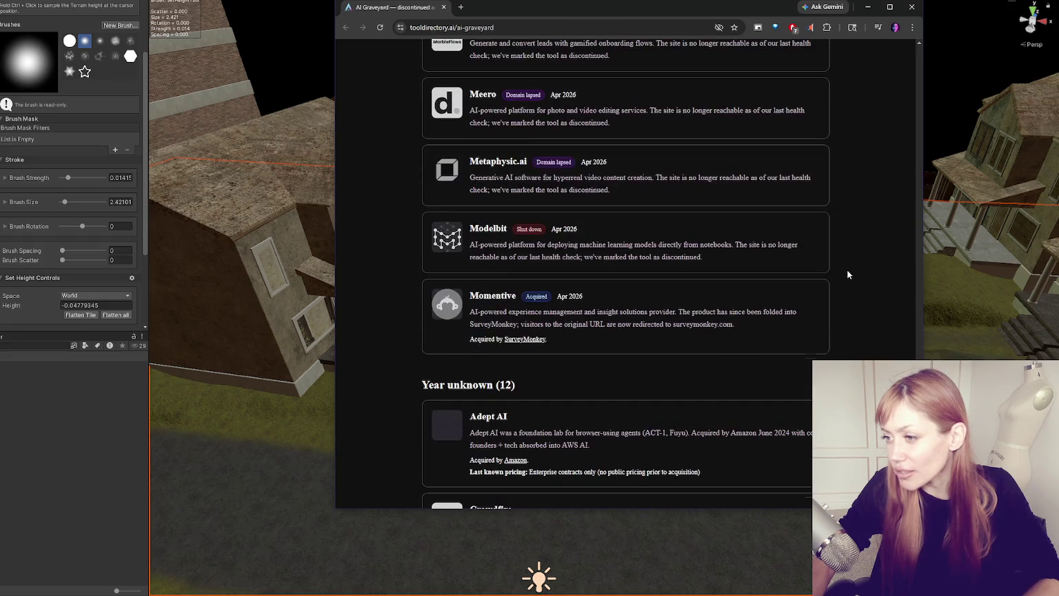
pyautogui.scroll(-5, 849, 268)
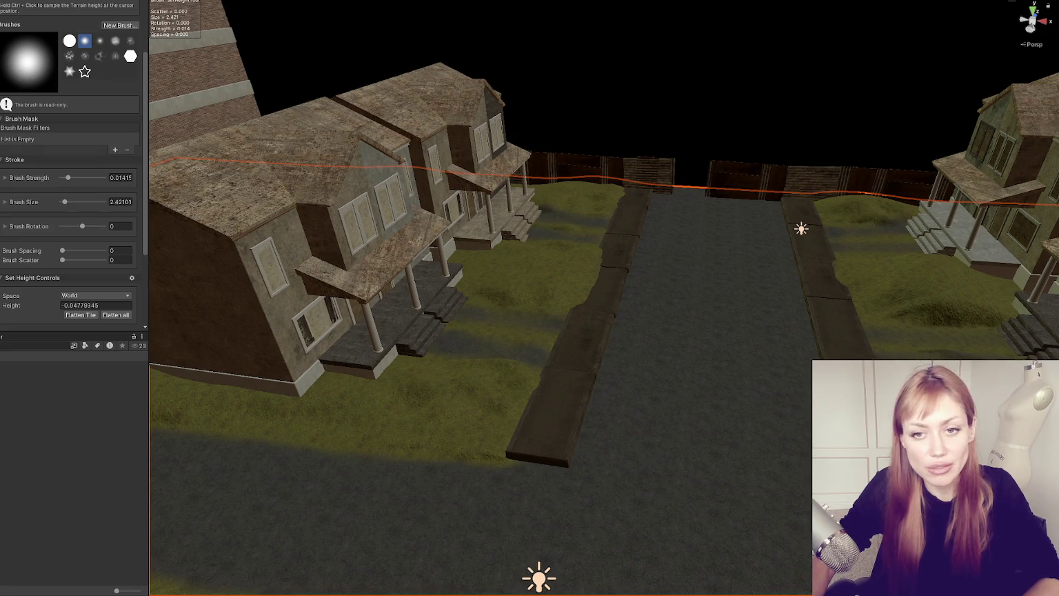
# Step: Lower the Scene view toward the road and drag the Inspector splitter so the scene fills most of the window
pyautogui.moveTo(685, 307)
pyautogui.mouseDown()
pyautogui.moveTo(513, 315)
pyautogui.moveTo(613, 300)
pyautogui.moveTo(675, 269)
pyautogui.mouseUp()
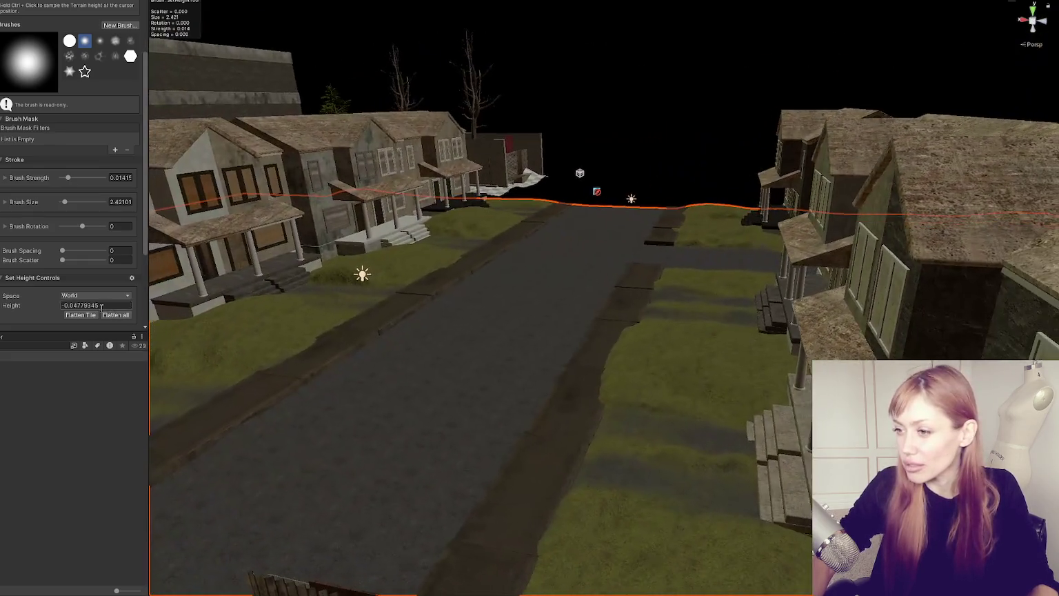
pyautogui.moveTo(149, 273)
pyautogui.mouseDown()
pyautogui.moveTo(653, 273)
pyautogui.moveTo(53, 268)
pyautogui.mouseUp()
pyautogui.moveTo(483, 262)
pyautogui.mouseDown()
pyautogui.moveTo(510, 250)
pyautogui.moveTo(336, 296)
pyautogui.moveTo(490, 319)
pyautogui.moveTo(362, 309)
pyautogui.moveTo(656, 316)
pyautogui.moveTo(740, 303)
pyautogui.moveTo(501, 331)
pyautogui.moveTo(862, 189)
pyautogui.moveTo(844, 203)
pyautogui.moveTo(693, 182)
pyautogui.moveTo(513, 180)
pyautogui.moveTo(517, 276)
pyautogui.mouseUp()
# Step: Orbit over the lawn, widen the Inspector, and set the terrain brush Size to about 11.55
pyautogui.moveTo(358, 321)
pyautogui.mouseDown()
pyautogui.moveTo(536, 232)
pyautogui.moveTo(512, 235)
pyautogui.mouseUp()
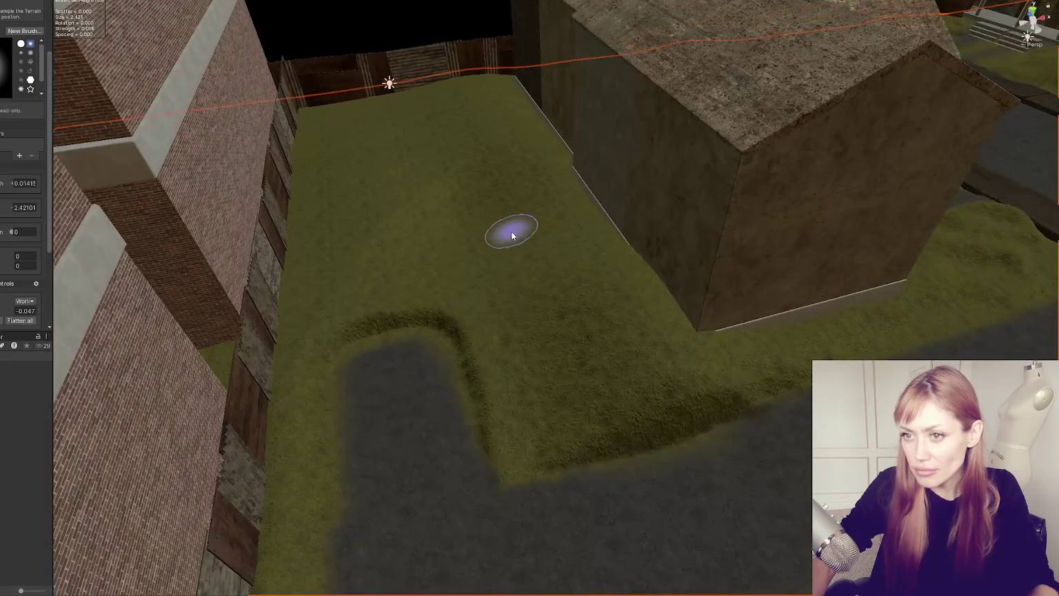
pyautogui.moveTo(54, 81); pyautogui.dragTo(127, 84)
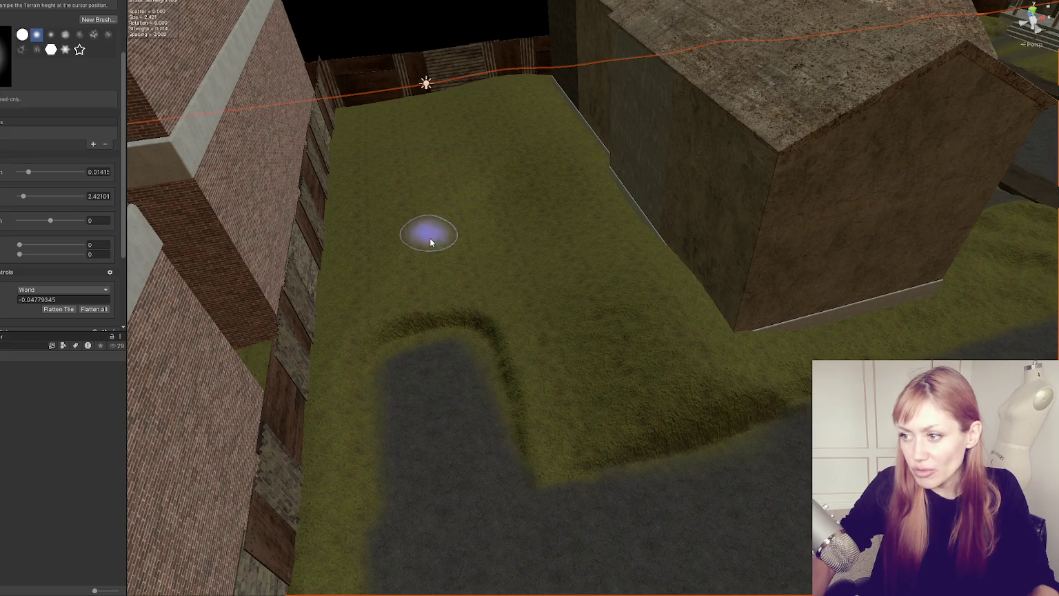
pyautogui.moveTo(32, 198); pyautogui.dragTo(42, 197)
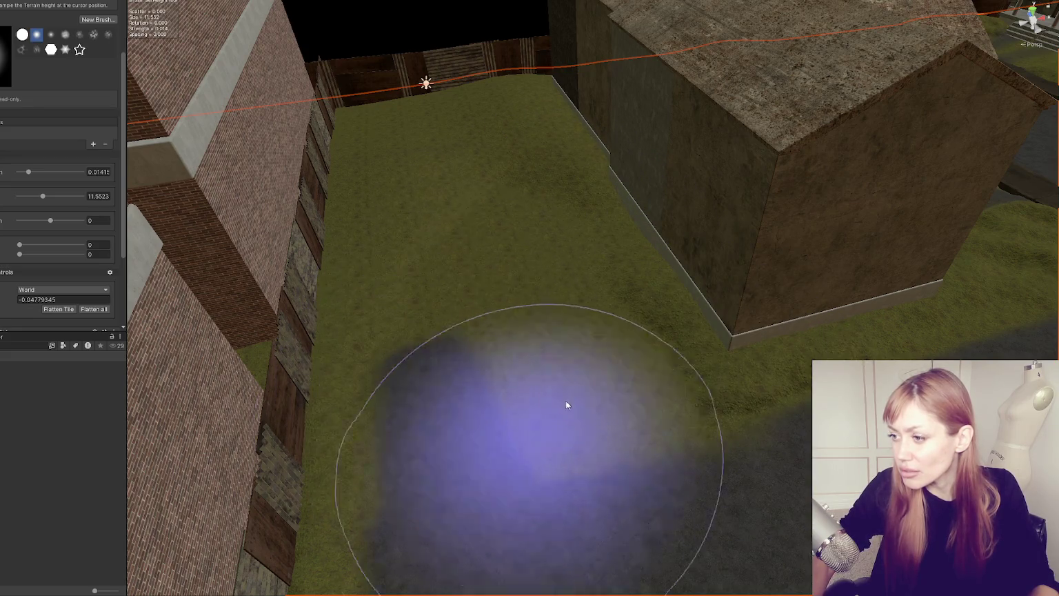
# Step: Collapse the Controls and Terrain Collider sections in the terrain Inspector
pyautogui.scroll(-2, 579, 389)
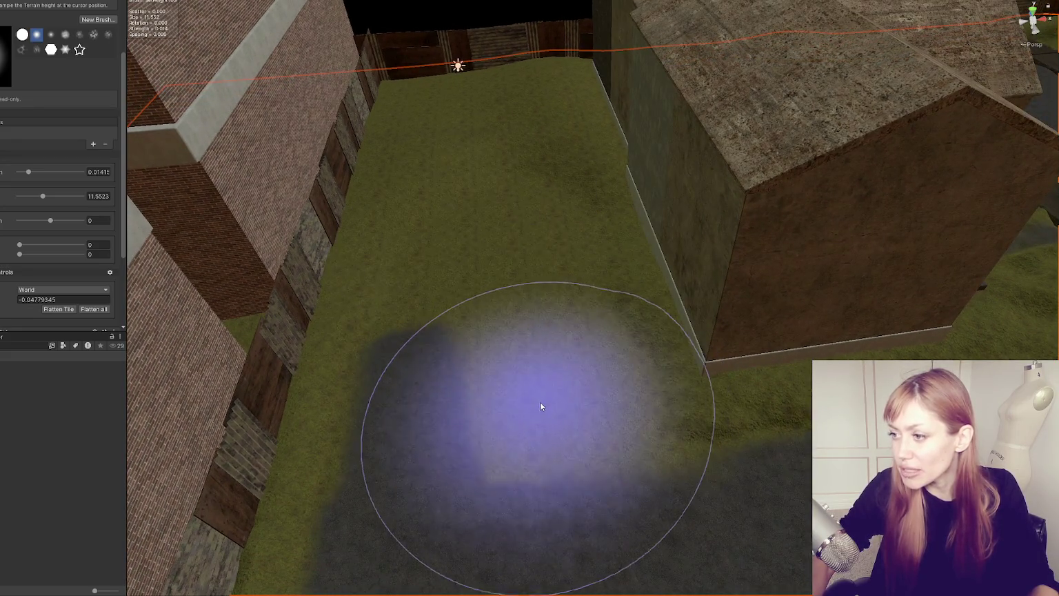
pyautogui.scroll(-3, 539, 400)
pyautogui.scroll(3, 717, 435)
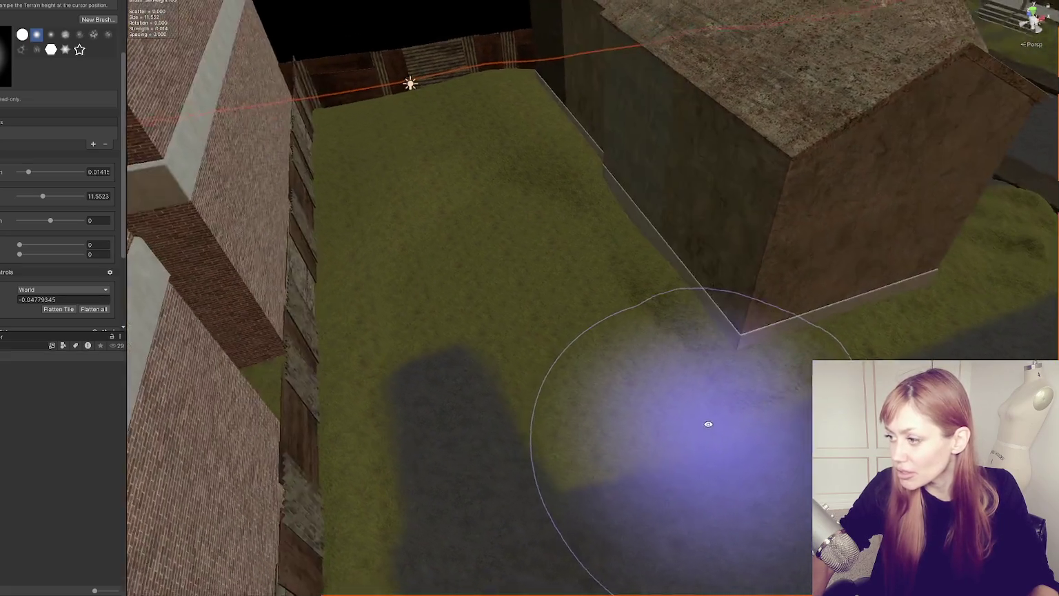
pyautogui.scroll(3, 426, 267)
pyautogui.scroll(-3, 425, 200)
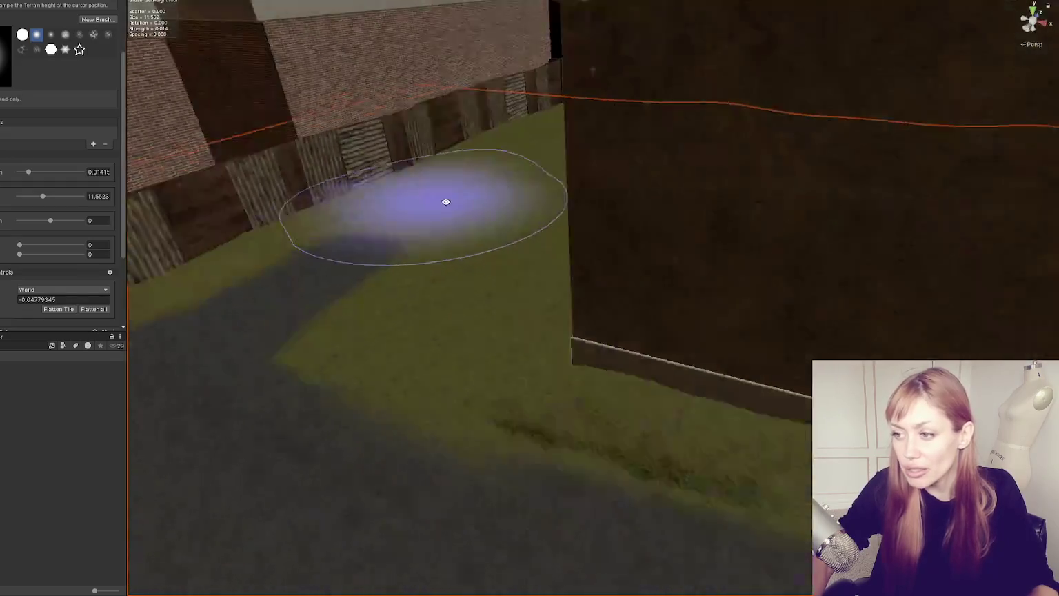
pyautogui.click(14, 272)
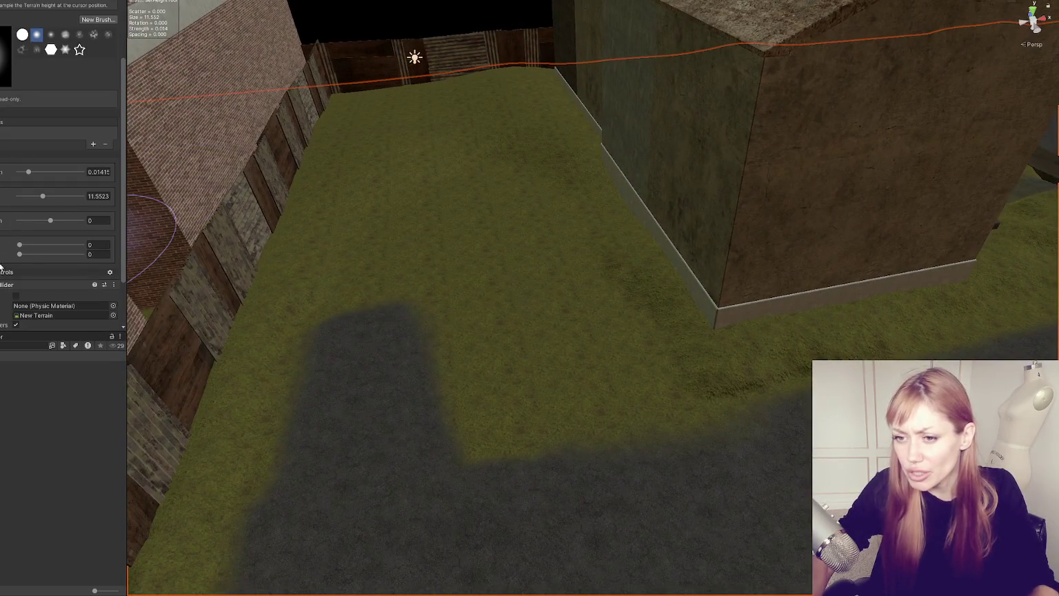
pyautogui.click(22, 282)
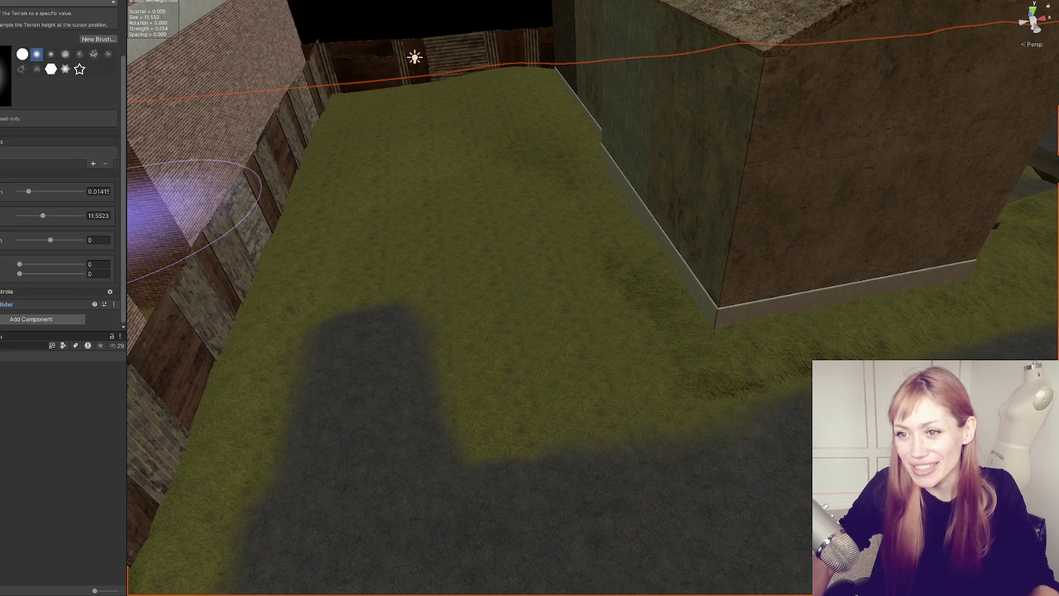
pyautogui.scroll(3, 25, 104)
# Step: Paint the Road layer with a 4.56 brush over the yard grass at lower left
pyautogui.click(20, 87)
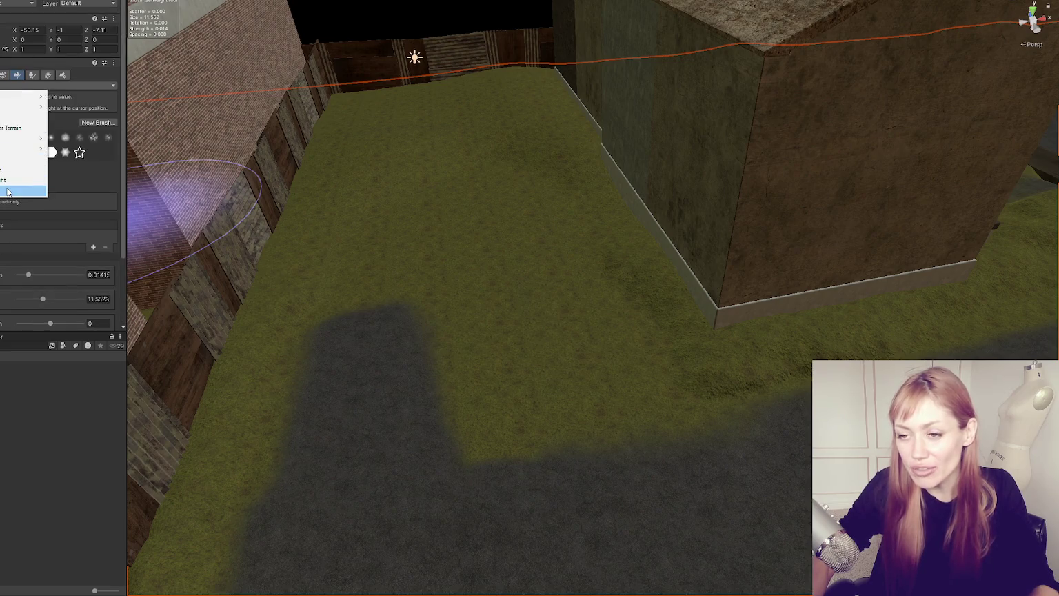
pyautogui.click(7, 191)
pyautogui.scroll(-8, 49, 171)
pyautogui.click(43, 226)
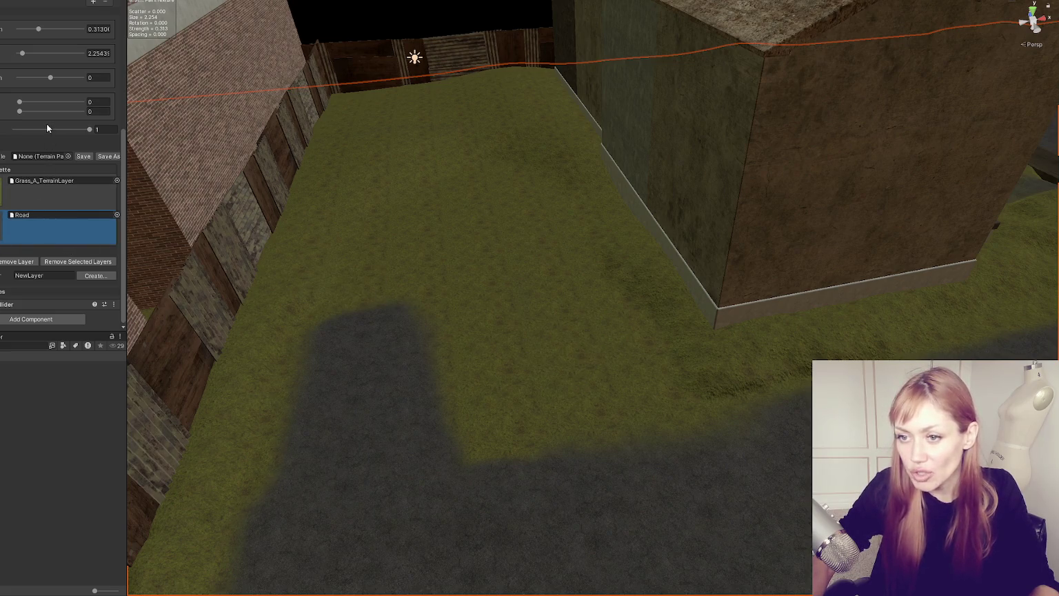
pyautogui.scroll(2, 48, 127)
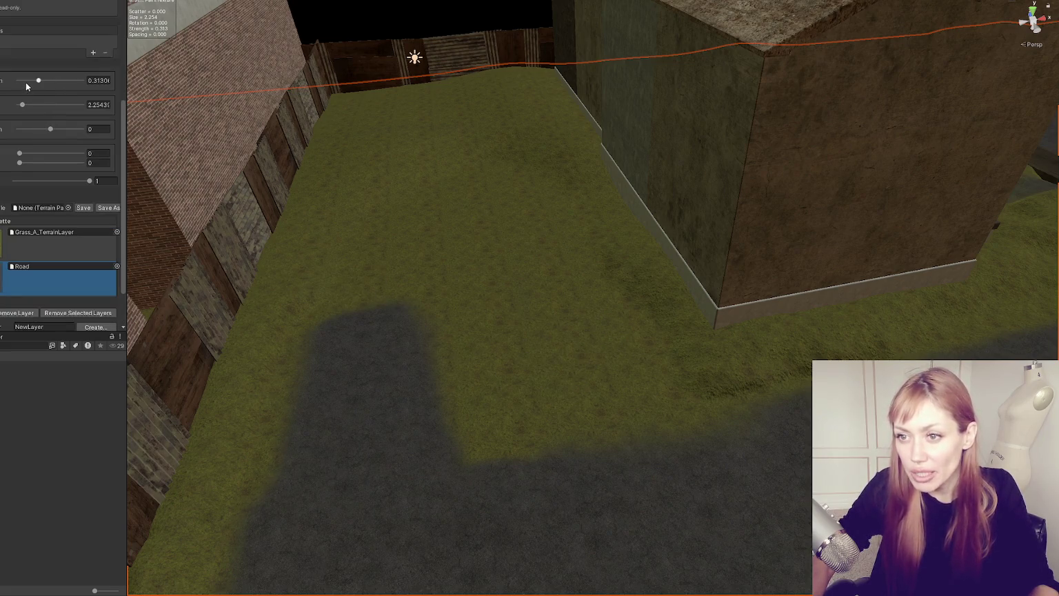
pyautogui.click(50, 104)
pyautogui.scroll(1, 479, 255)
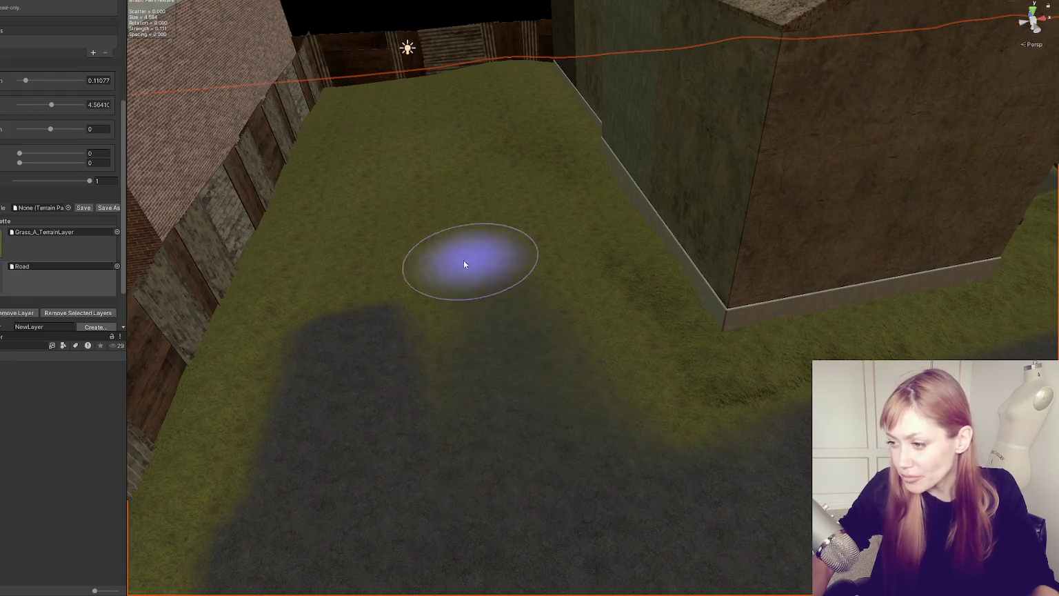
pyautogui.moveTo(574, 338)
pyautogui.mouseDown()
pyautogui.moveTo(601, 366)
pyautogui.moveTo(407, 371)
pyautogui.moveTo(284, 432)
pyautogui.moveTo(425, 308)
pyautogui.moveTo(473, 292)
pyautogui.moveTo(409, 250)
pyautogui.moveTo(497, 247)
pyautogui.moveTo(237, 547)
pyautogui.moveTo(426, 391)
pyautogui.moveTo(420, 437)
pyautogui.moveTo(575, 336)
pyautogui.moveTo(622, 287)
pyautogui.moveTo(568, 269)
pyautogui.moveTo(531, 276)
pyautogui.mouseUp()
pyautogui.scroll(7, 38, 198)
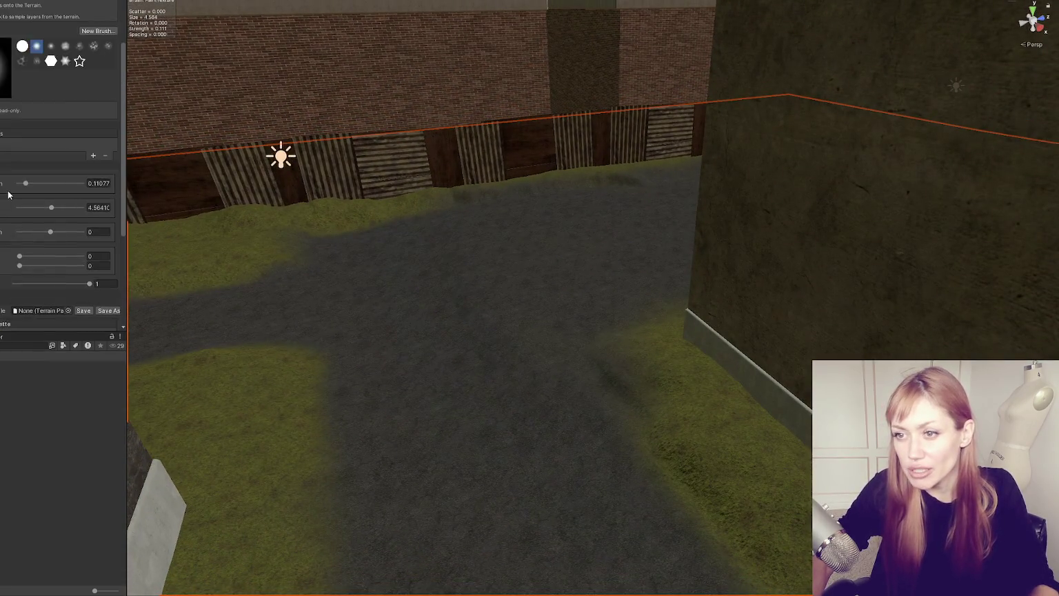
pyautogui.click(10, 84)
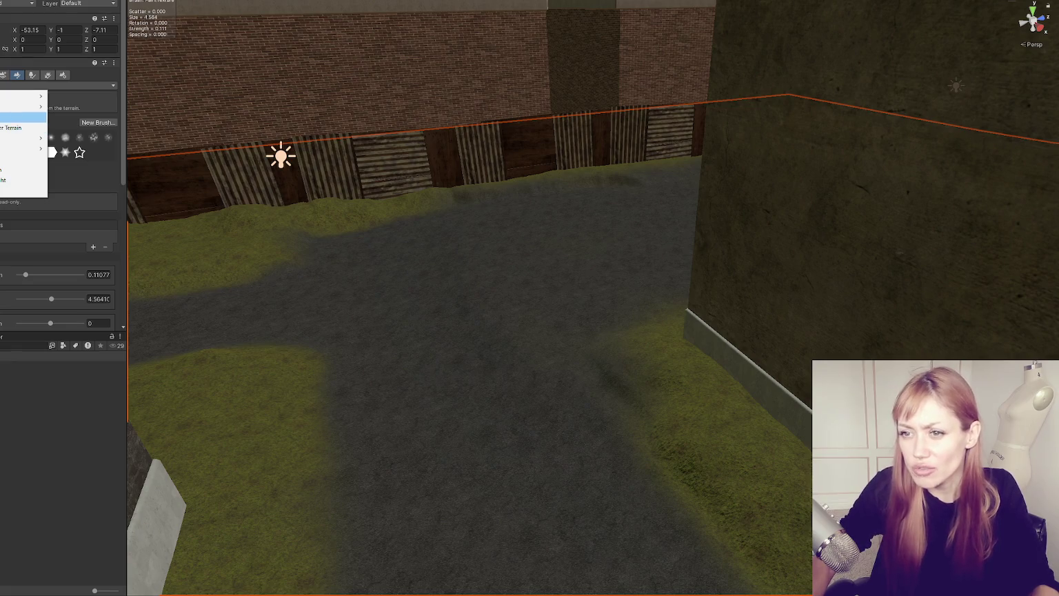
# Step: Switch the terrain tool to Set Height and shrink the brush Size to 8.40
pyautogui.click(21, 118)
pyautogui.moveTo(480, 269)
pyautogui.mouseDown()
pyautogui.moveTo(449, 298)
pyautogui.moveTo(593, 267)
pyautogui.moveTo(641, 293)
pyautogui.mouseUp()
pyautogui.moveTo(636, 162)
pyautogui.mouseDown()
pyautogui.moveTo(570, 279)
pyautogui.moveTo(627, 421)
pyautogui.moveTo(414, 402)
pyautogui.moveTo(459, 343)
pyautogui.moveTo(608, 374)
pyautogui.moveTo(606, 395)
pyautogui.moveTo(658, 252)
pyautogui.mouseUp()
pyautogui.moveTo(597, 270)
pyautogui.mouseDown()
pyautogui.moveTo(551, 307)
pyautogui.moveTo(611, 242)
pyautogui.mouseUp()
pyautogui.moveTo(662, 301)
pyautogui.mouseDown()
pyautogui.moveTo(513, 286)
pyautogui.moveTo(503, 400)
pyautogui.moveTo(376, 173)
pyautogui.moveTo(429, 163)
pyautogui.moveTo(369, 147)
pyautogui.moveTo(485, 264)
pyautogui.moveTo(619, 272)
pyautogui.moveTo(508, 201)
pyautogui.moveTo(626, 158)
pyautogui.moveTo(572, 205)
pyautogui.moveTo(484, 210)
pyautogui.moveTo(421, 236)
pyautogui.moveTo(591, 303)
pyautogui.mouseUp()
pyautogui.scroll(2, 501, 269)
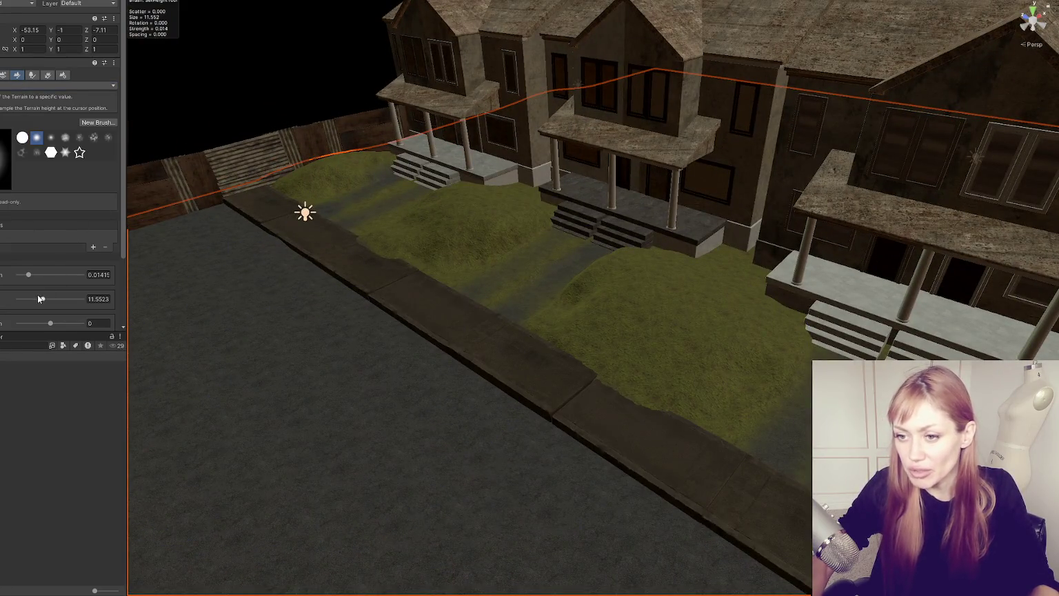
pyautogui.moveTo(40, 298); pyautogui.dragTo(35, 298)
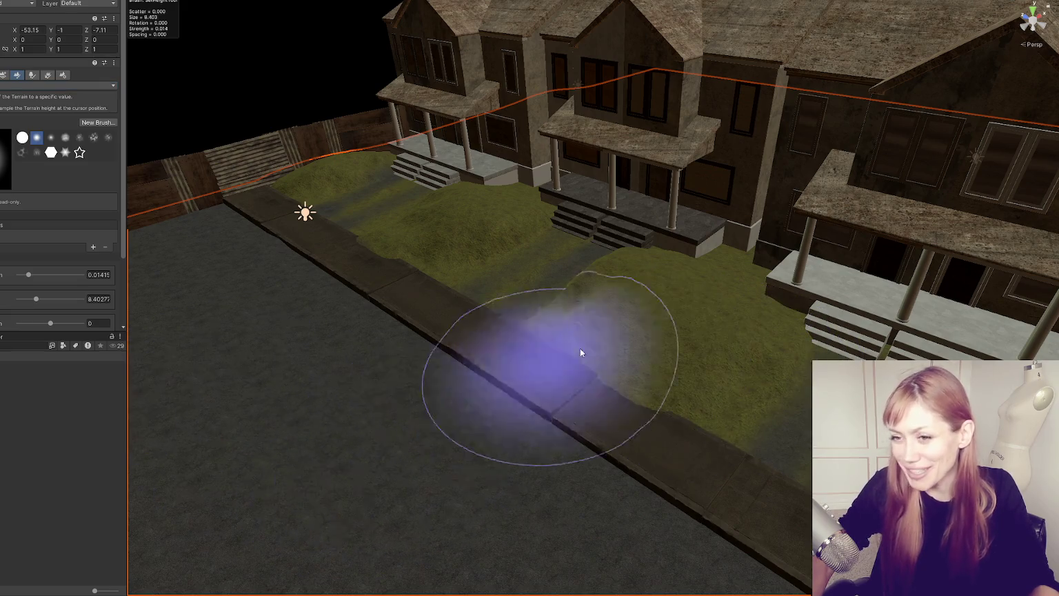
pyautogui.scroll(3, 538, 371)
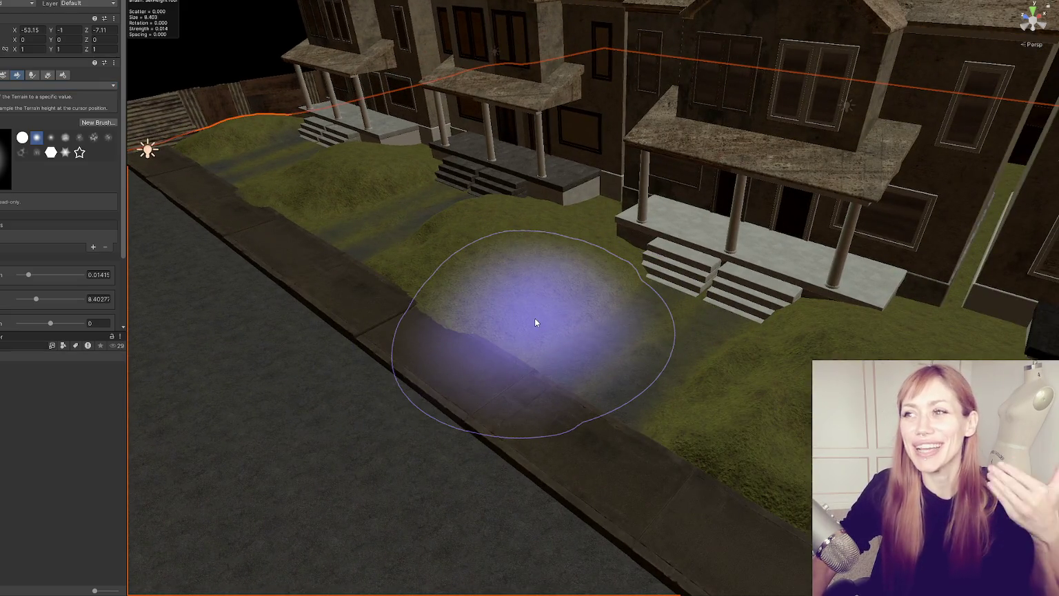
# Step: Orbit the Scene view round to an angled close view of the row of houses
pyautogui.moveTo(534, 318)
pyautogui.mouseDown()
pyautogui.moveTo(564, 349)
pyautogui.moveTo(767, 368)
pyautogui.moveTo(681, 392)
pyautogui.mouseUp()
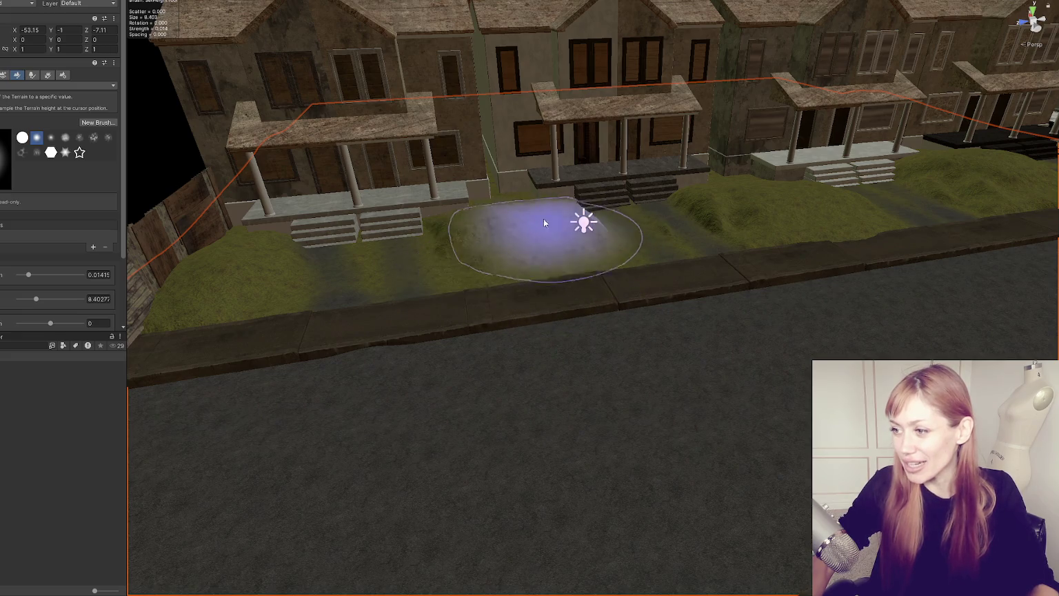
pyautogui.scroll(3, 804, 225)
pyautogui.moveTo(752, 265)
pyautogui.mouseDown()
pyautogui.moveTo(815, 240)
pyautogui.moveTo(688, 248)
pyautogui.moveTo(674, 230)
pyautogui.moveTo(854, 234)
pyautogui.moveTo(577, 239)
pyautogui.mouseUp()
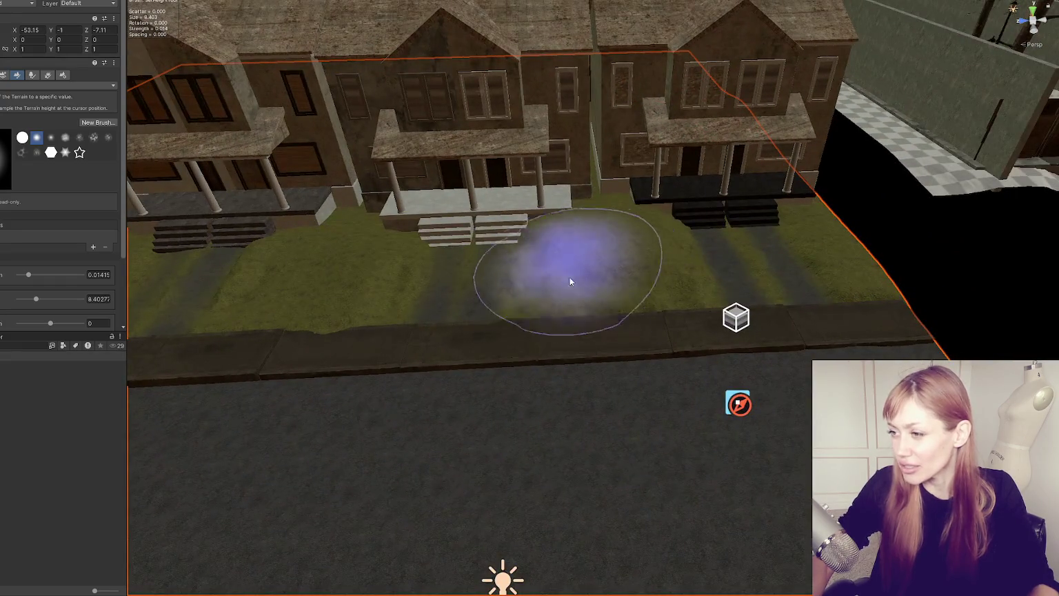
pyautogui.moveTo(669, 235); pyautogui.dragTo(645, 256)
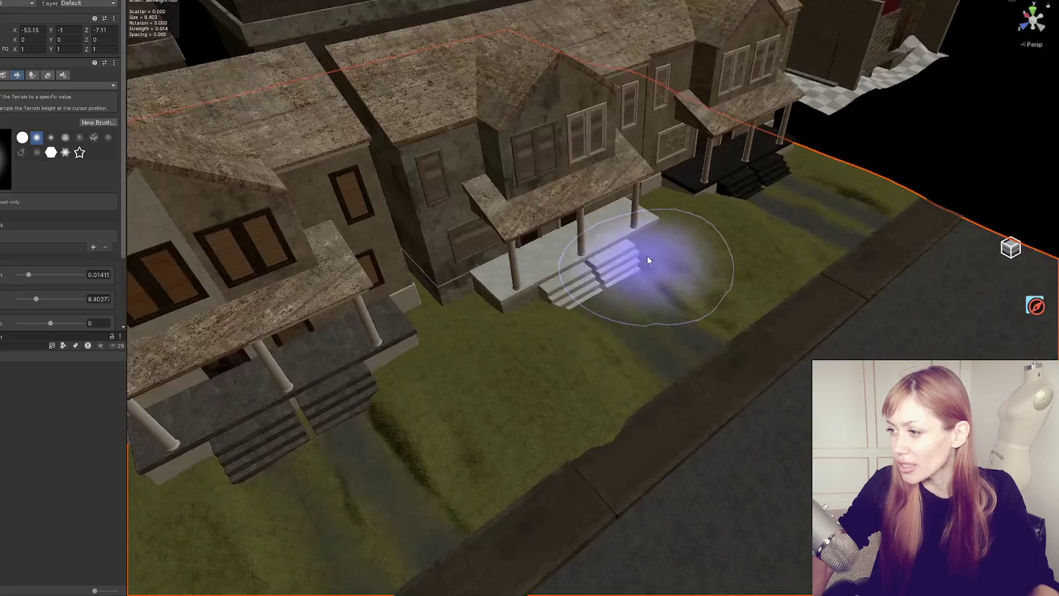
pyautogui.moveTo(750, 300); pyautogui.dragTo(765, 247)
pyautogui.scroll(5, 740, 244)
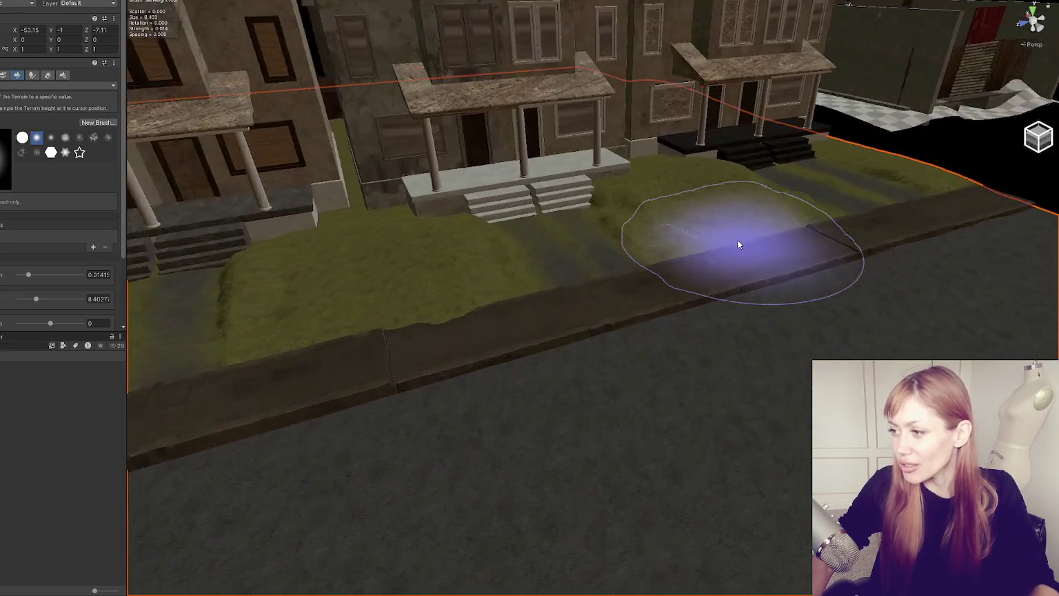
pyautogui.moveTo(747, 208); pyautogui.dragTo(790, 300)
pyautogui.scroll(2, 790, 301)
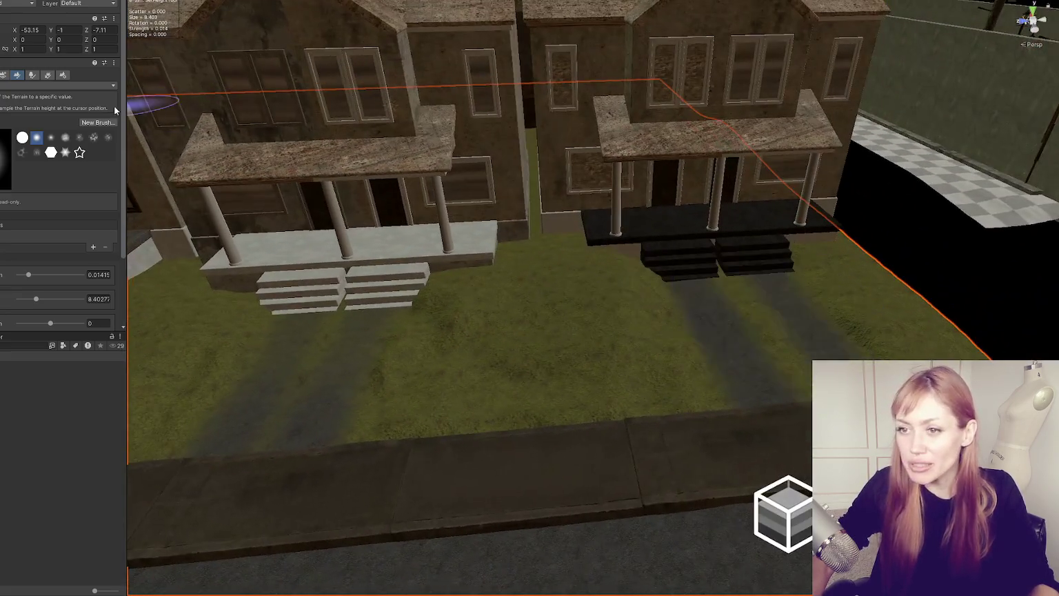
pyautogui.click(15, 86)
# Step: With Raise or Lower Terrain, raise mounds on the lawns before the houses and by the fence
pyautogui.click(19, 98)
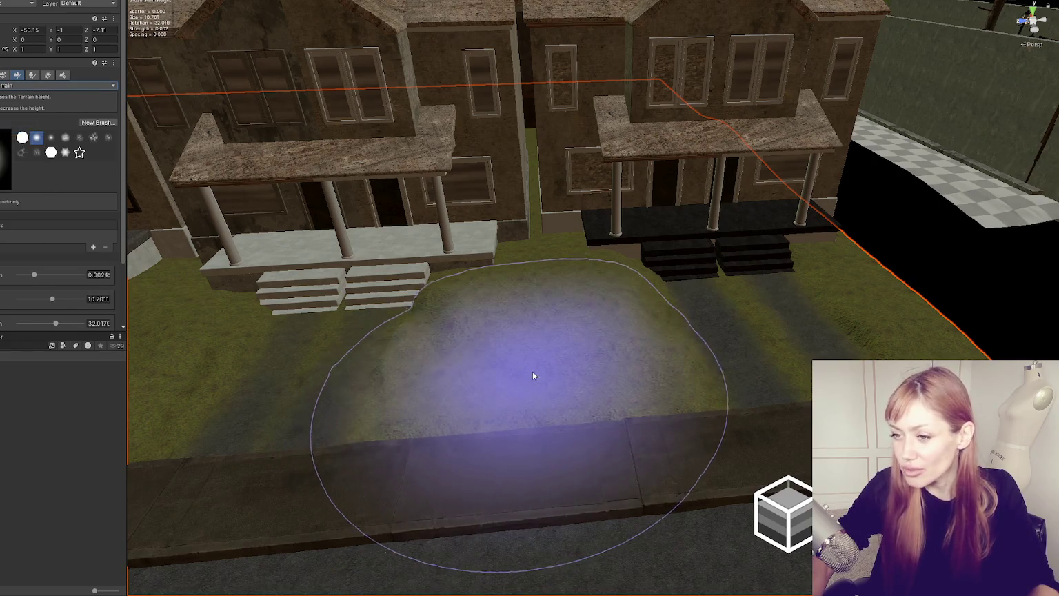
pyautogui.moveTo(534, 416)
pyautogui.mouseDown()
pyautogui.moveTo(568, 420)
pyautogui.moveTo(454, 412)
pyautogui.moveTo(502, 422)
pyautogui.moveTo(574, 405)
pyautogui.moveTo(655, 406)
pyautogui.moveTo(541, 357)
pyautogui.moveTo(466, 390)
pyautogui.moveTo(555, 371)
pyautogui.moveTo(628, 378)
pyautogui.moveTo(481, 335)
pyautogui.moveTo(415, 382)
pyautogui.mouseUp()
pyautogui.scroll(2, 466, 390)
pyautogui.scroll(1, 475, 348)
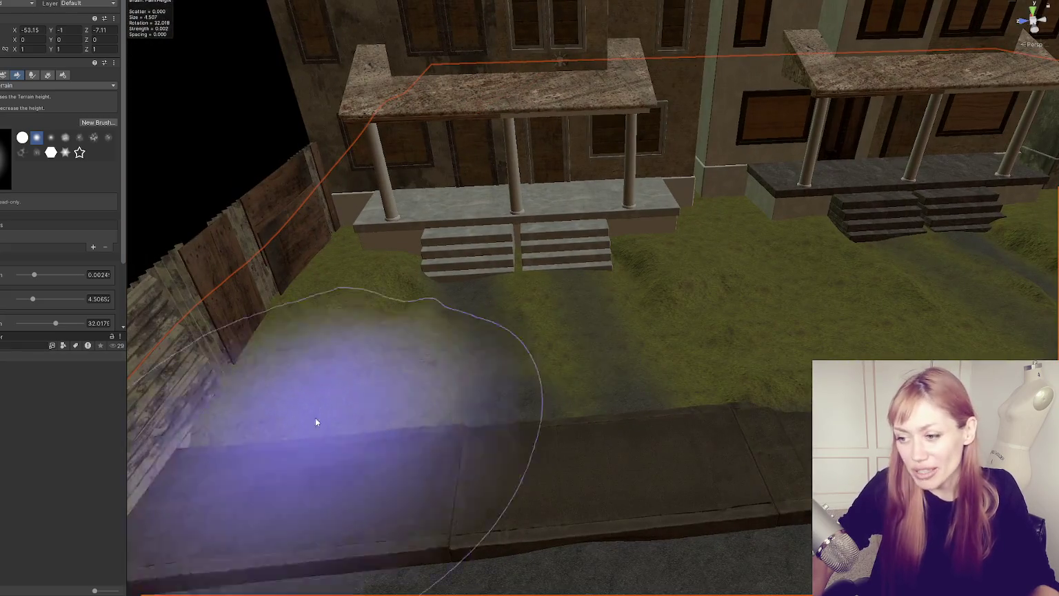
pyautogui.moveTo(248, 451)
pyautogui.mouseDown()
pyautogui.moveTo(362, 419)
pyautogui.moveTo(246, 438)
pyautogui.moveTo(610, 386)
pyautogui.mouseUp()
pyautogui.scroll(-3, 899, 283)
# Step: Reframe to an overhead view down the street and lower the brush Strength to about 0.00148
pyautogui.moveTo(899, 284)
pyautogui.mouseDown()
pyautogui.moveTo(354, 248)
pyautogui.moveTo(391, 217)
pyautogui.moveTo(624, 272)
pyautogui.mouseUp()
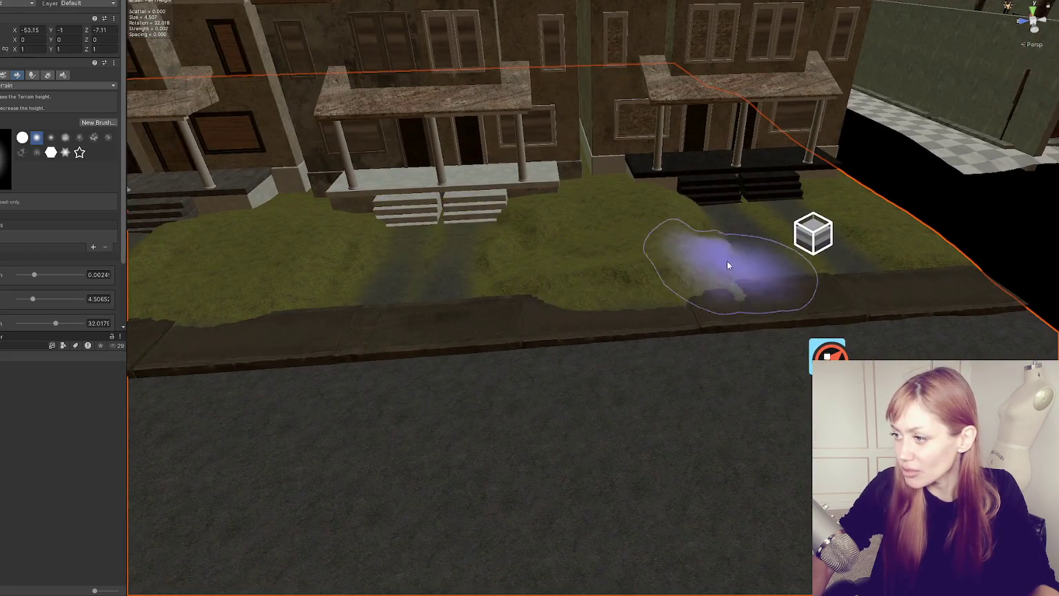
pyautogui.scroll(2, 730, 263)
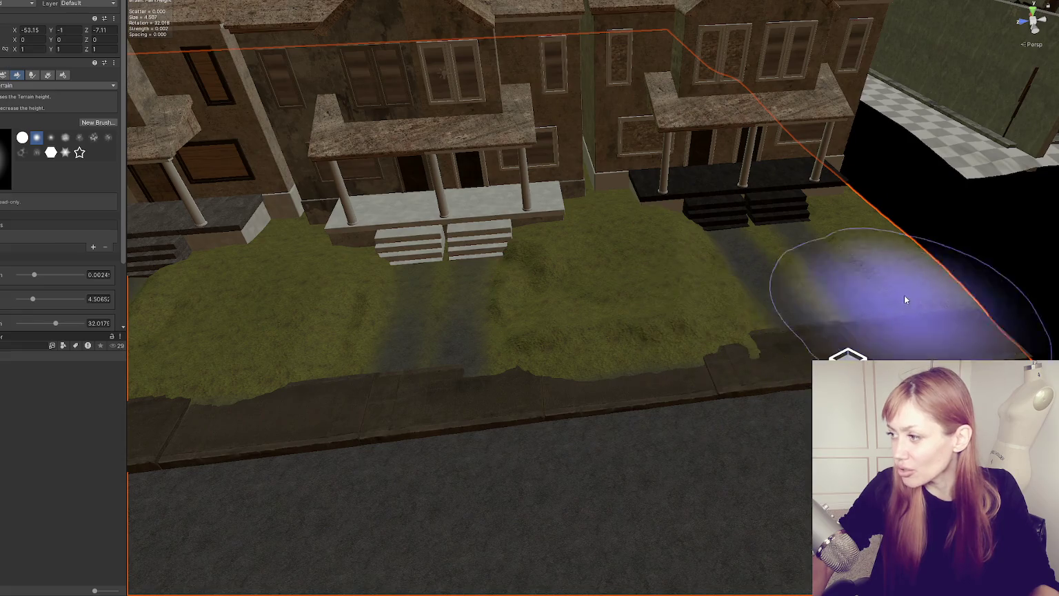
pyautogui.moveTo(970, 315)
pyautogui.mouseDown()
pyautogui.moveTo(751, 280)
pyautogui.moveTo(587, 378)
pyautogui.moveTo(632, 383)
pyautogui.moveTo(801, 348)
pyautogui.moveTo(357, 378)
pyautogui.mouseUp()
pyautogui.scroll(-2, 357, 378)
pyautogui.moveTo(516, 397)
pyautogui.mouseDown()
pyautogui.moveTo(568, 359)
pyautogui.moveTo(462, 356)
pyautogui.moveTo(637, 343)
pyautogui.mouseUp()
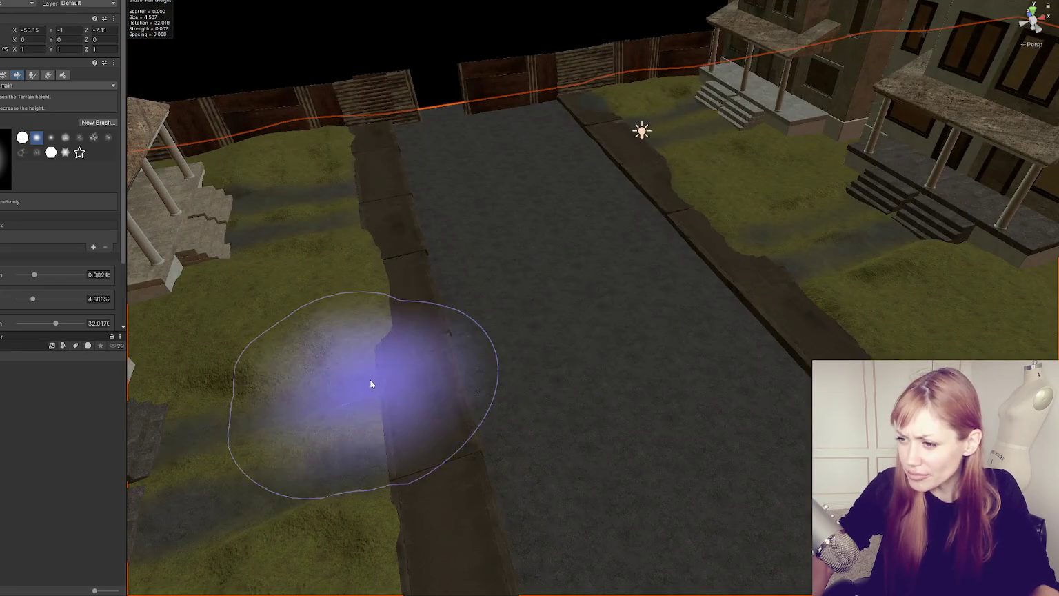
pyautogui.moveTo(409, 496); pyautogui.dragTo(407, 280)
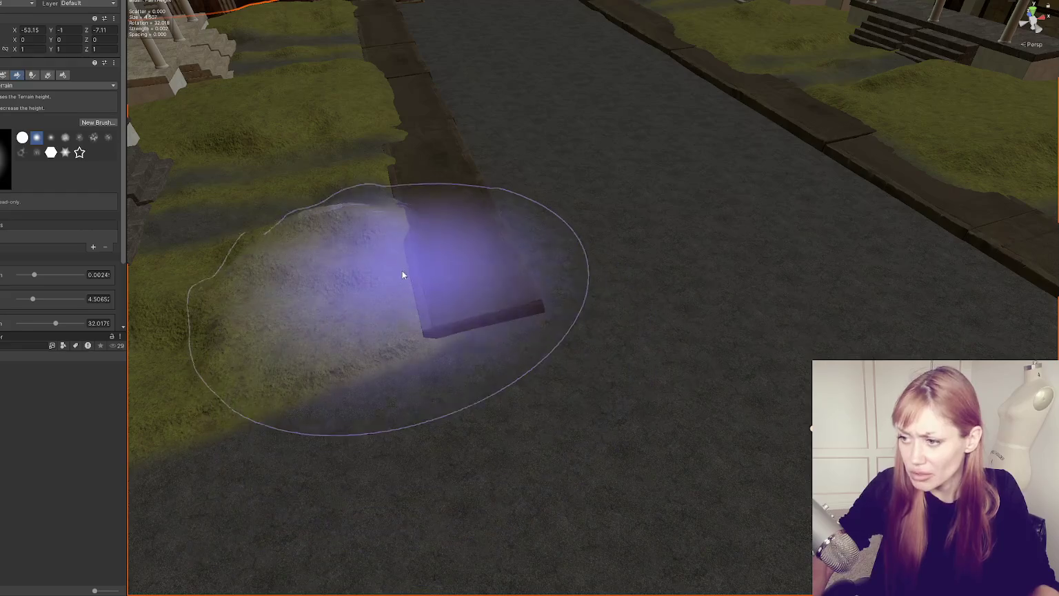
pyautogui.scroll(-3, 503, 345)
pyautogui.moveTo(503, 346); pyautogui.dragTo(544, 331)
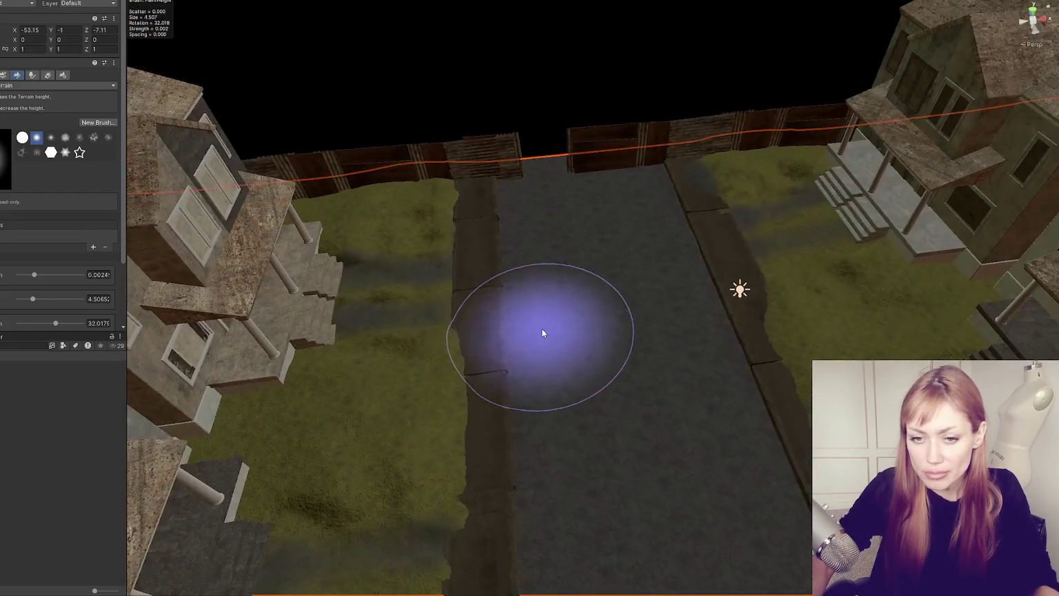
pyautogui.scroll(2, 544, 332)
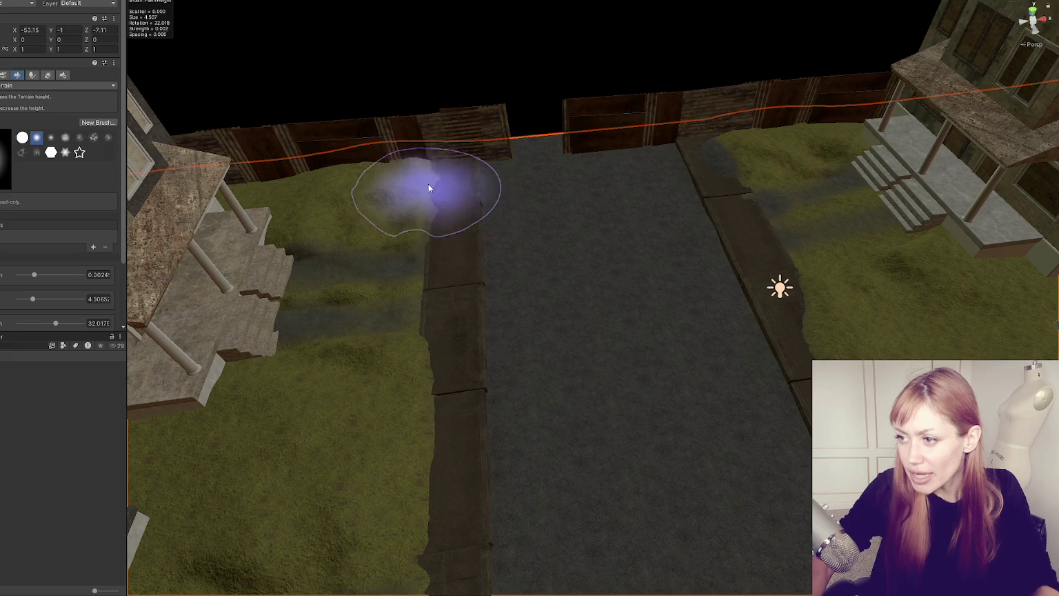
pyautogui.moveTo(411, 355)
pyautogui.mouseDown()
pyautogui.moveTo(523, 342)
pyautogui.moveTo(409, 336)
pyautogui.mouseUp()
pyautogui.scroll(-3, 39, 233)
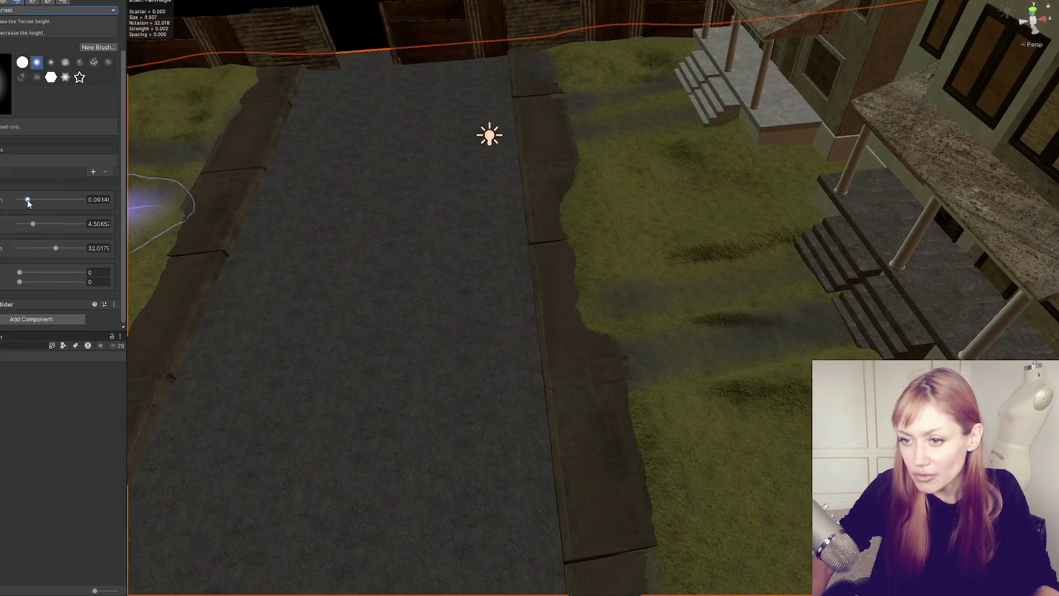
pyautogui.click(28, 200)
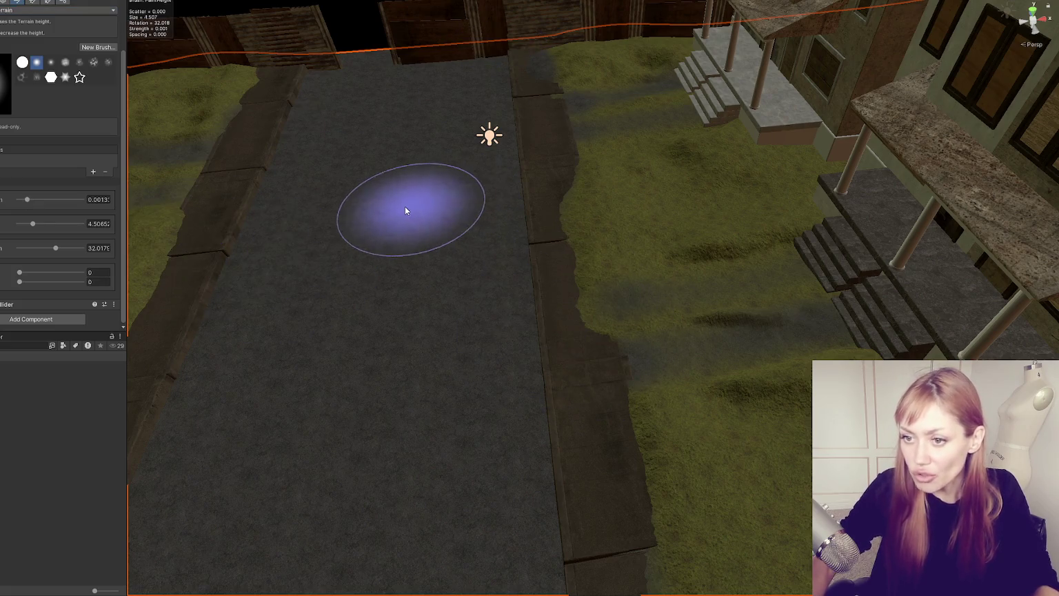
# Step: Choose the Set Height brush, look over the street and houses, then exit sculpting without changes
pyautogui.scroll(1, 45, 138)
pyautogui.click(3, 36)
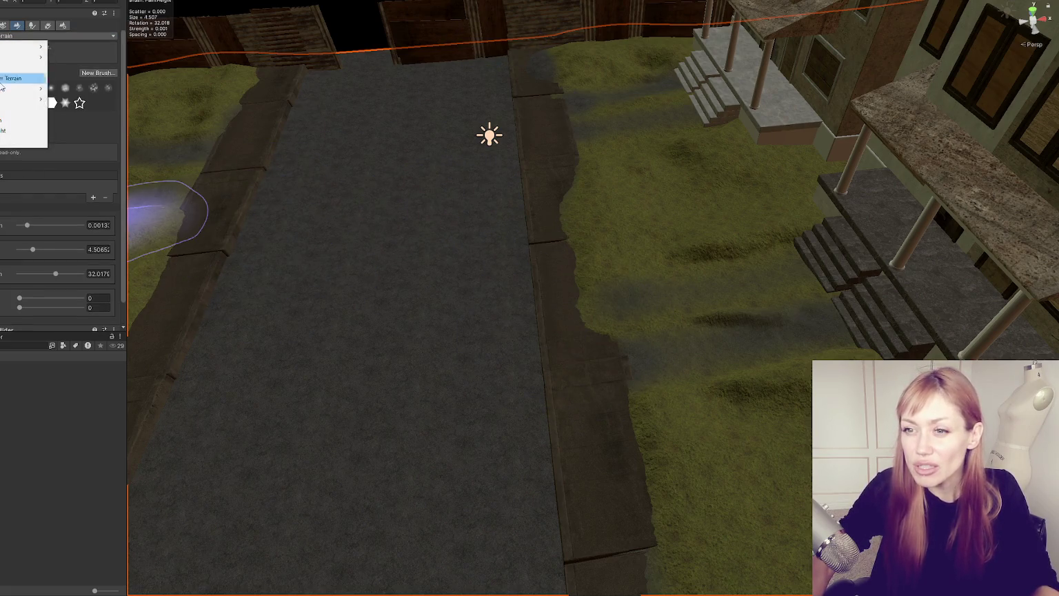
pyautogui.click(4, 110)
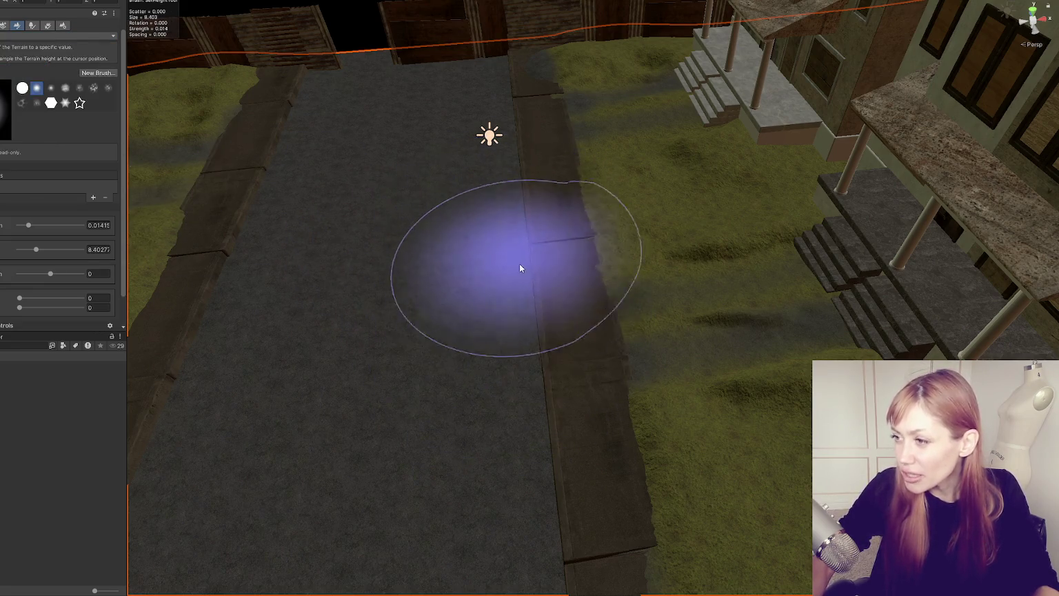
pyautogui.scroll(4, 512, 418)
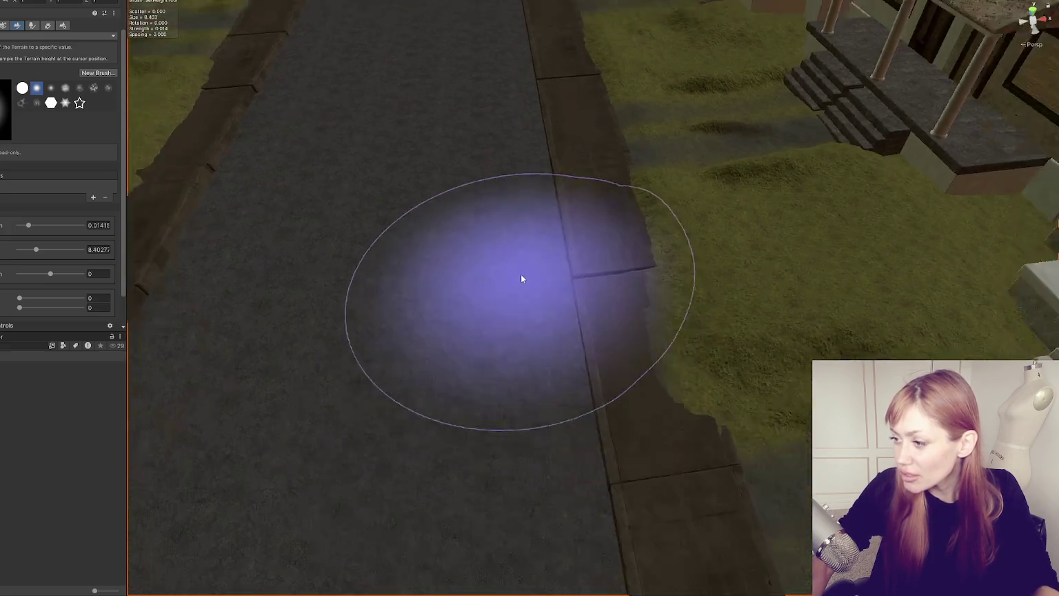
pyautogui.scroll(-3, 571, 372)
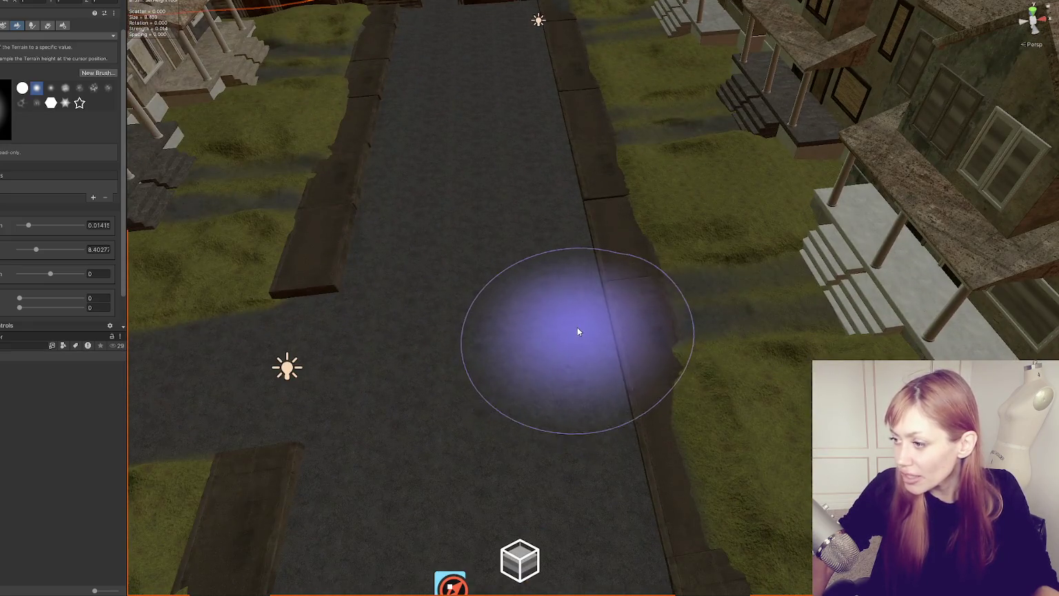
pyautogui.moveTo(607, 533); pyautogui.dragTo(587, 331)
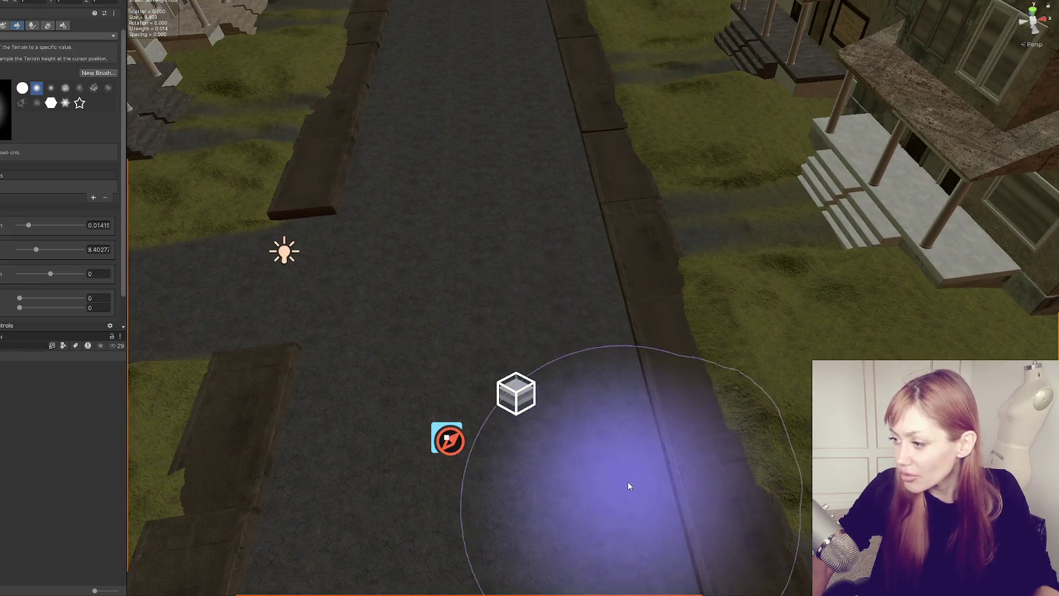
pyautogui.scroll(-4, 605, 301)
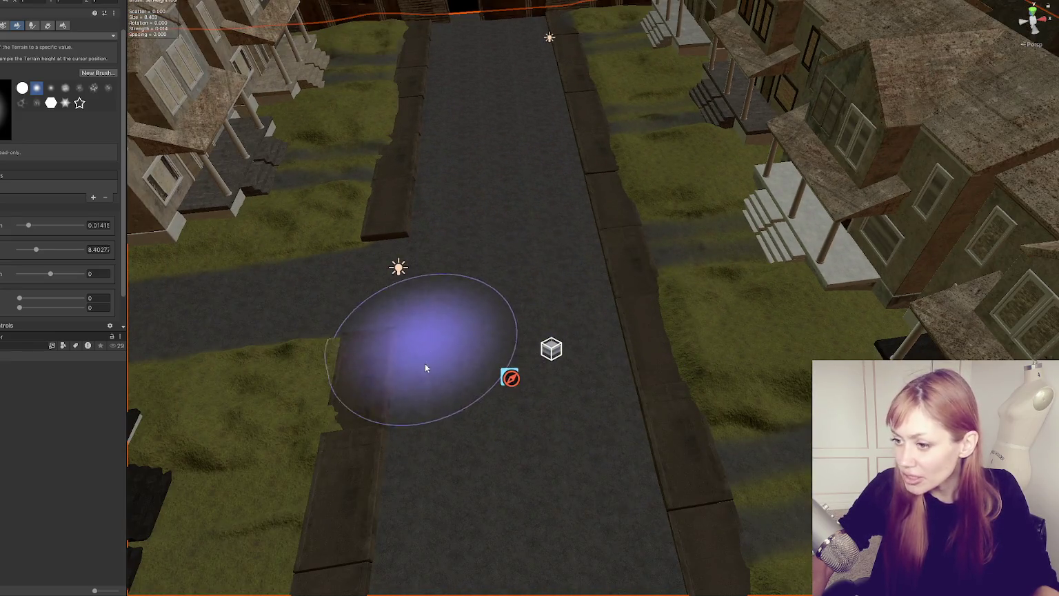
pyautogui.scroll(-3, 537, 332)
pyautogui.moveTo(536, 331)
pyautogui.mouseDown()
pyautogui.moveTo(522, 341)
pyautogui.moveTo(504, 298)
pyautogui.moveTo(546, 323)
pyautogui.mouseUp()
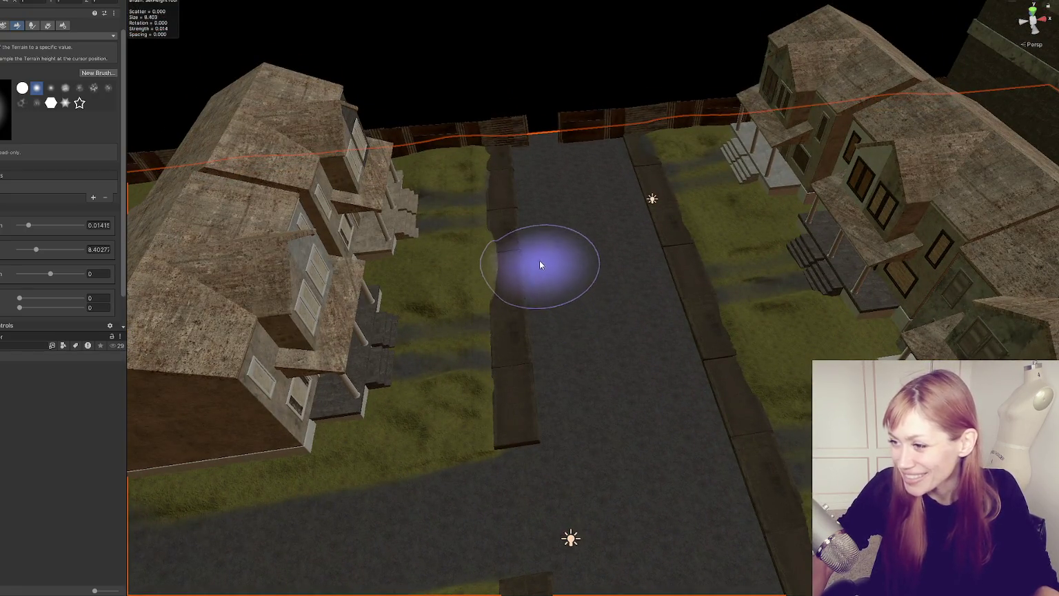
pyautogui.moveTo(573, 256); pyautogui.dragTo(619, 207)
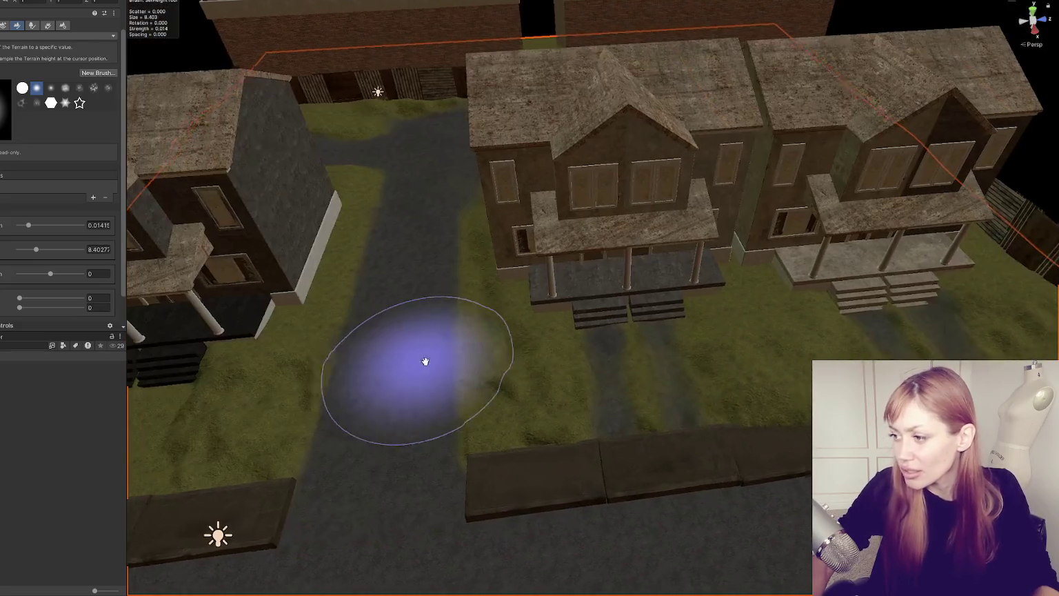
pyautogui.click(476, 400)
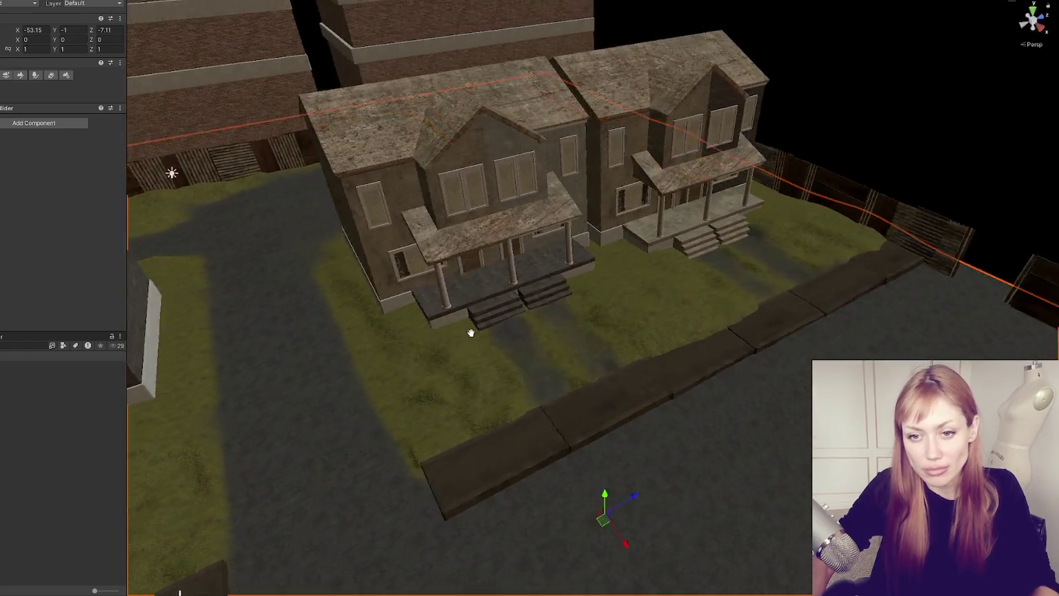
pyautogui.moveTo(471, 334)
pyautogui.mouseDown()
pyautogui.moveTo(557, 301)
pyautogui.moveTo(423, 413)
pyautogui.mouseUp()
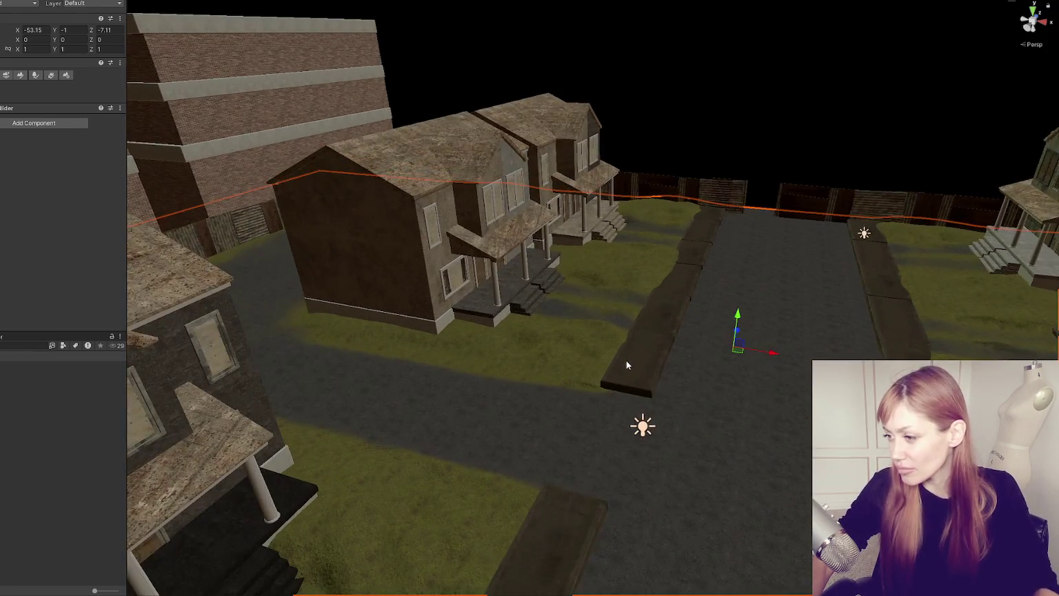
# Step: Select the LOD Group of the slab before the house and rotate it straight along the street
pyautogui.click(650, 371)
pyautogui.click(648, 371)
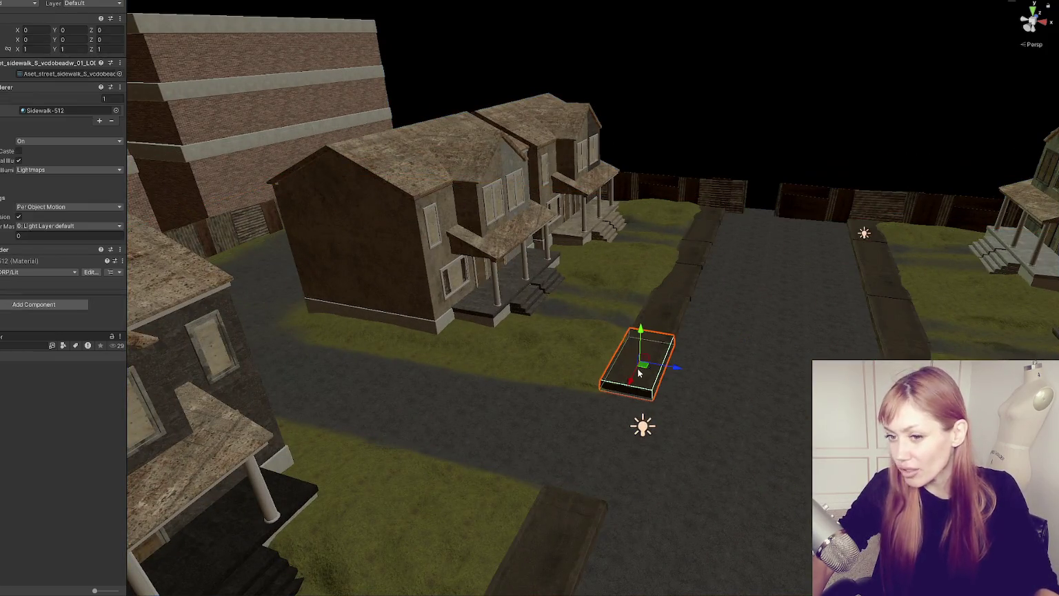
pyautogui.click(649, 370)
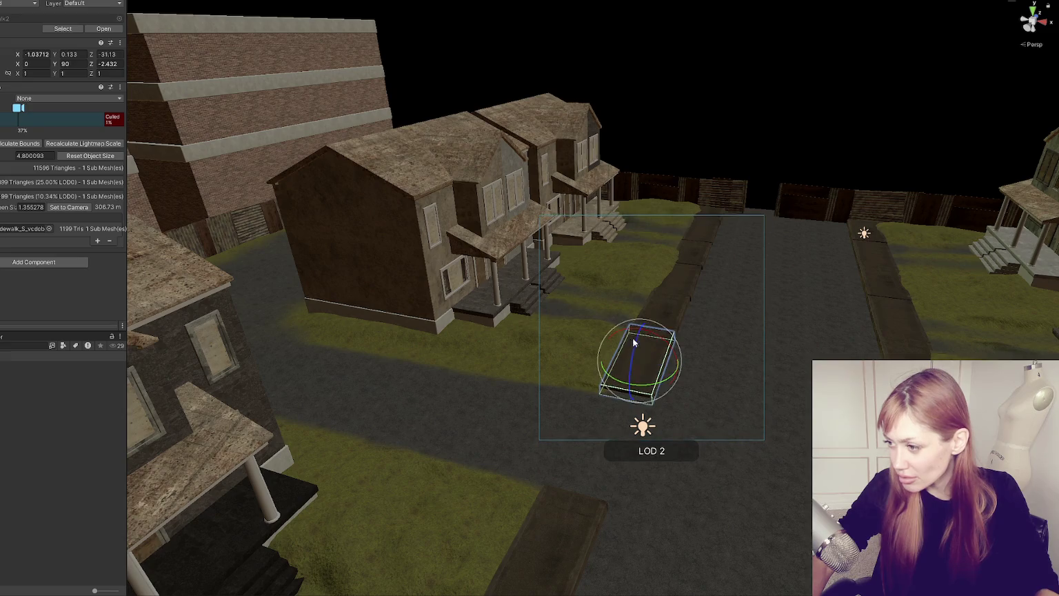
pyautogui.press('e')
pyautogui.press('f')
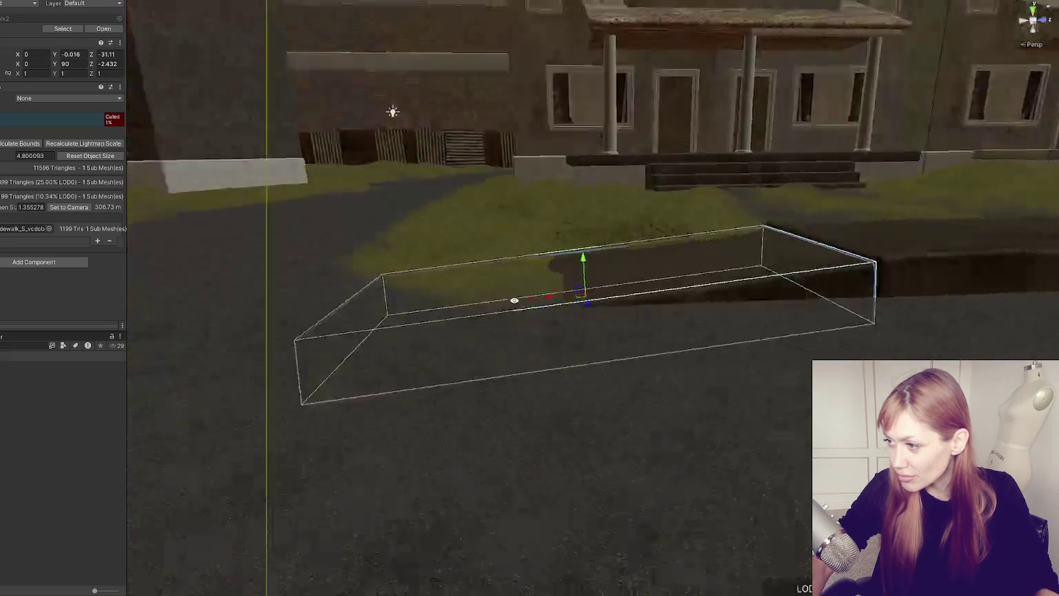
pyautogui.moveTo(581, 278)
pyautogui.mouseDown()
pyautogui.moveTo(602, 261)
pyautogui.moveTo(588, 247)
pyautogui.moveTo(599, 240)
pyautogui.mouseUp()
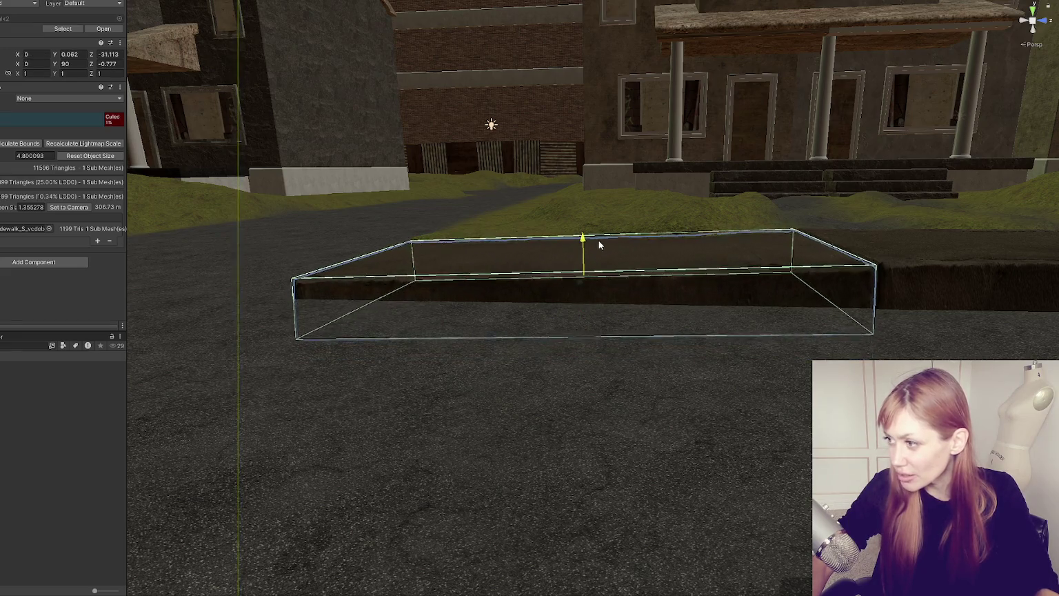
pyautogui.click(599, 240)
pyautogui.click(611, 252)
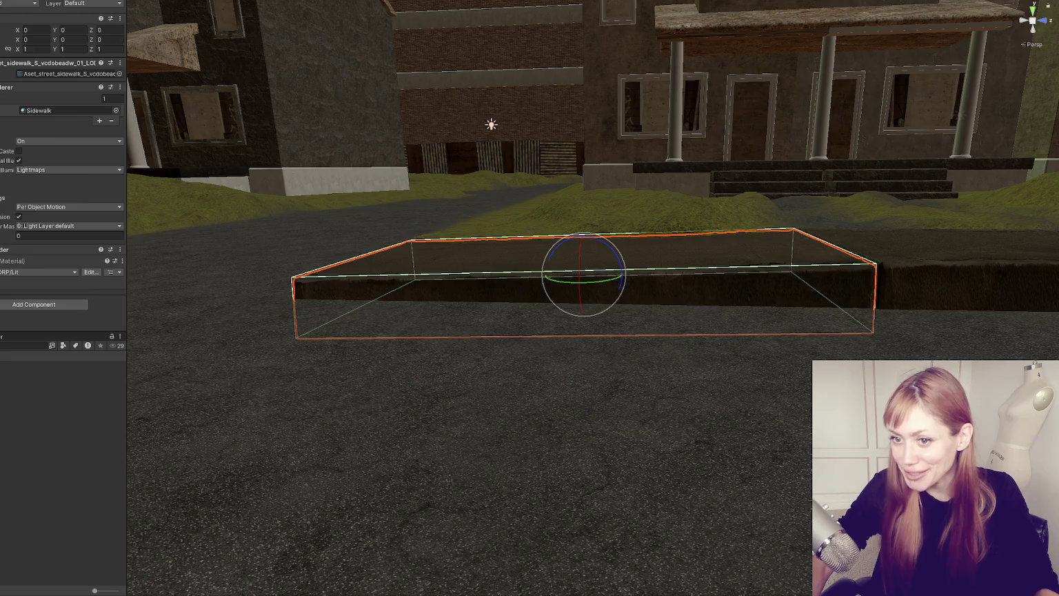
pyautogui.click(582, 243)
pyautogui.moveTo(593, 243)
pyautogui.mouseDown()
pyautogui.moveTo(549, 275)
pyautogui.moveTo(697, 338)
pyautogui.mouseUp()
pyautogui.press('w')
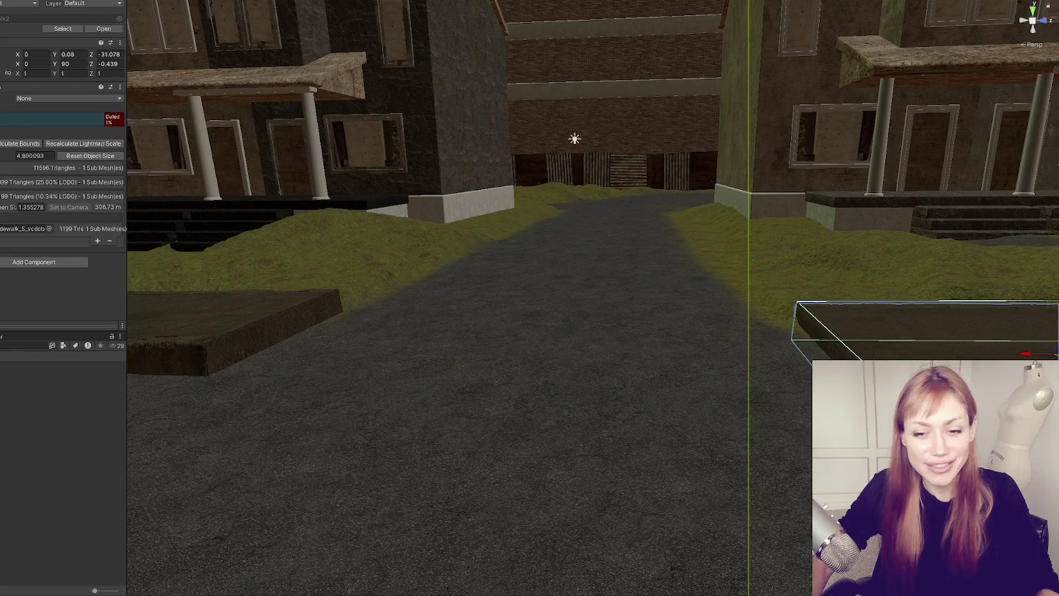
# Step: Rotate the left sidewalk slab's LOD Group to follow the street edge, then deselect it
pyautogui.click(228, 317)
pyautogui.press('f')
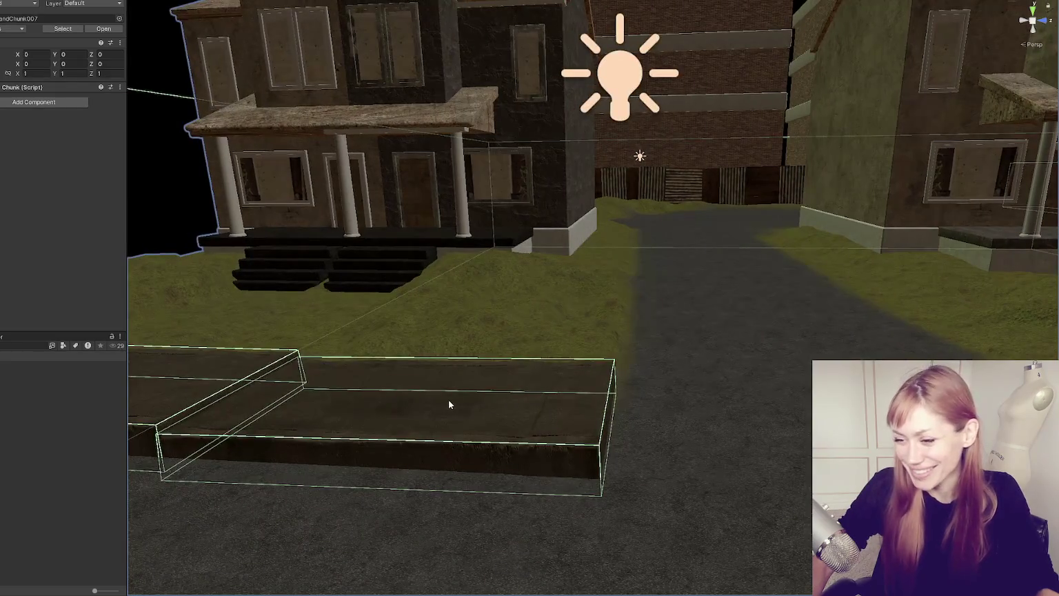
pyautogui.click(436, 424)
pyautogui.click(254, 390)
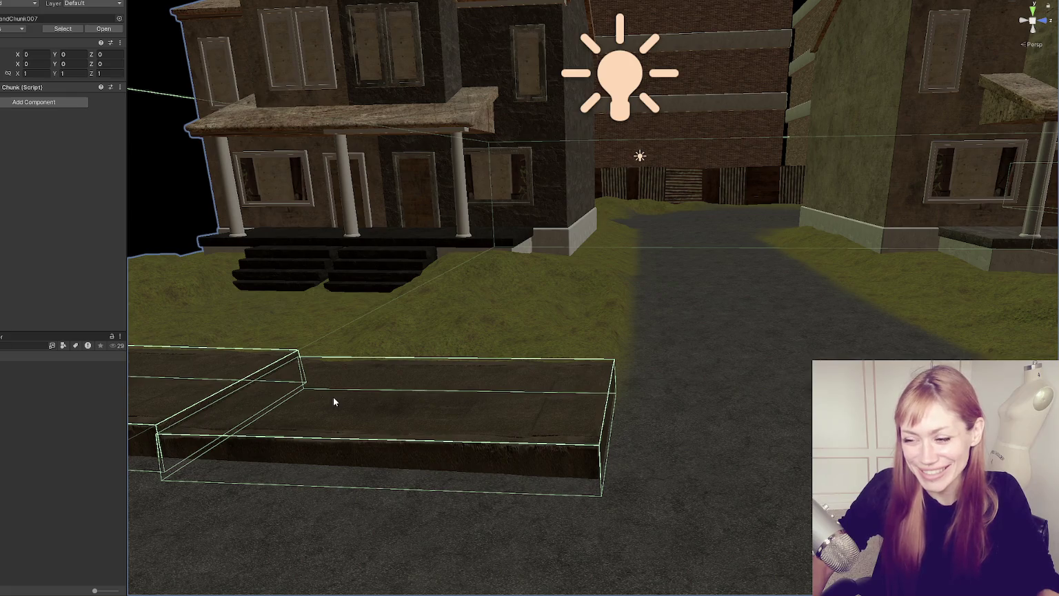
pyautogui.click(246, 395)
pyautogui.click(324, 267)
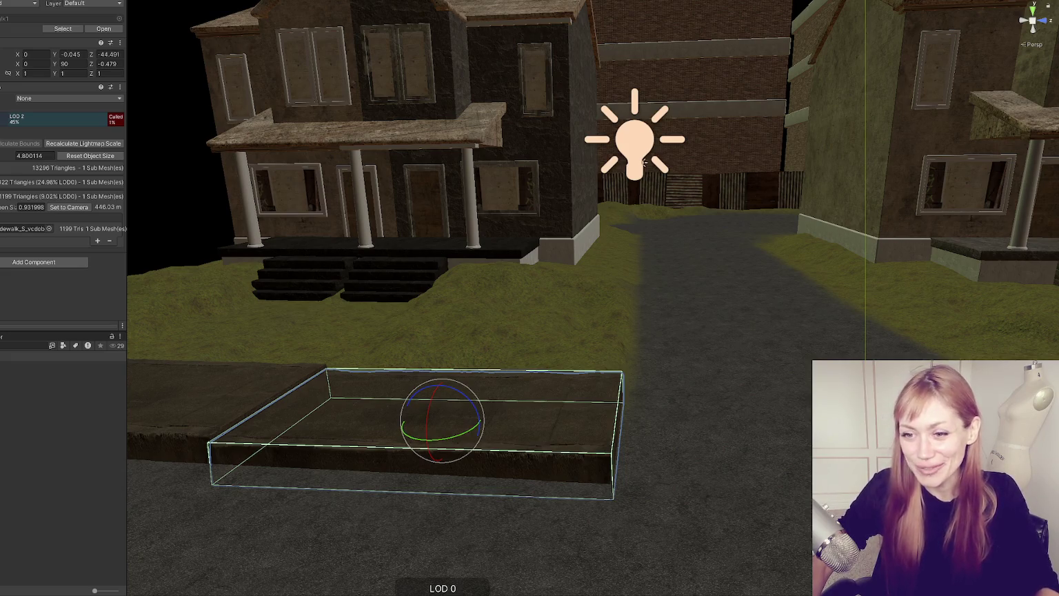
pyautogui.moveTo(434, 391)
pyautogui.mouseDown()
pyautogui.moveTo(478, 397)
pyautogui.moveTo(500, 377)
pyautogui.moveTo(476, 382)
pyautogui.mouseUp()
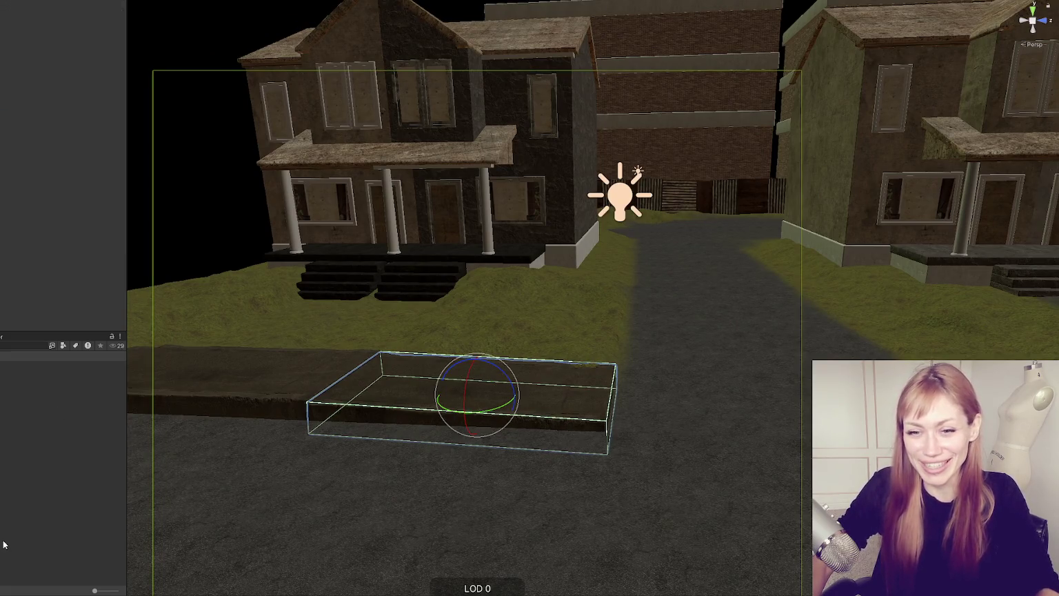
pyautogui.scroll(-3, 626, 347)
pyautogui.moveTo(626, 348)
pyautogui.mouseDown()
pyautogui.moveTo(627, 331)
pyautogui.moveTo(582, 355)
pyautogui.moveTo(454, 358)
pyautogui.moveTo(464, 360)
pyautogui.mouseUp()
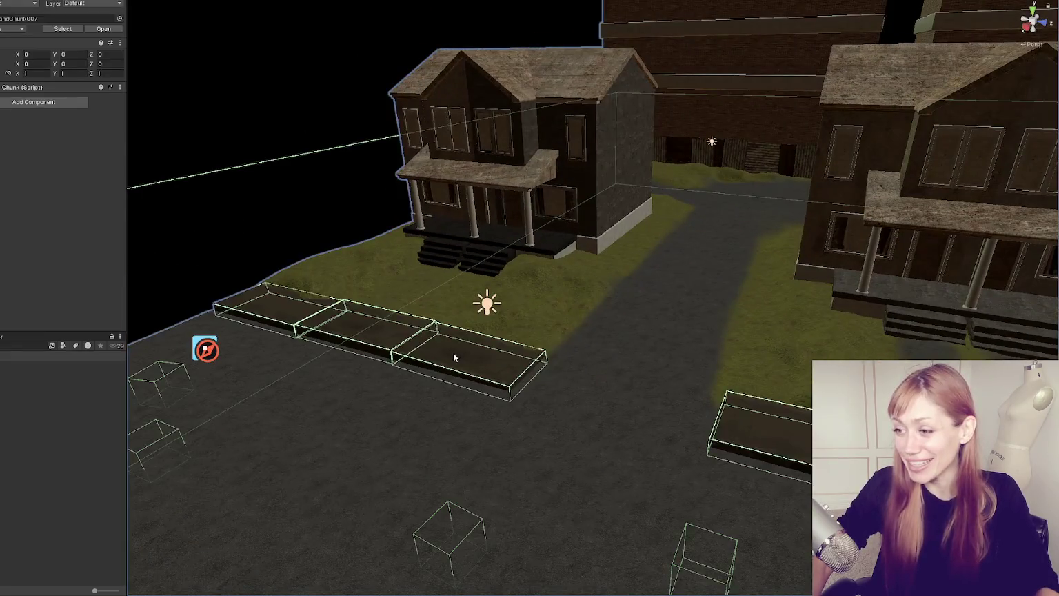
pyautogui.click(454, 357)
pyautogui.click(249, 188)
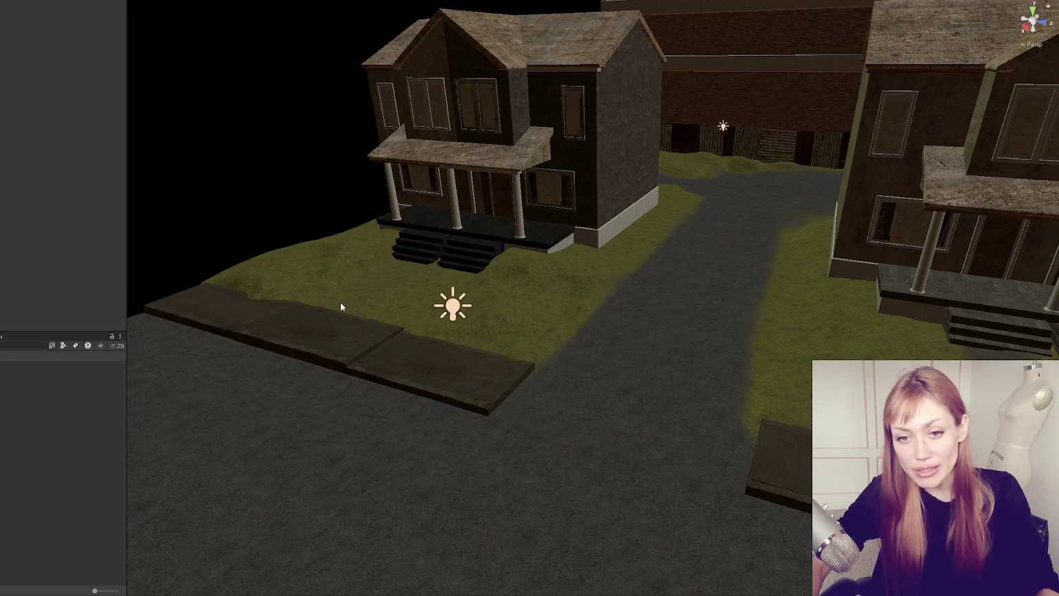
pyautogui.moveTo(326, 130)
pyautogui.mouseDown()
pyautogui.moveTo(547, 255)
pyautogui.moveTo(389, 329)
pyautogui.mouseUp()
# Step: Fly the Scene view down to street level and along the alley beside the brick building
pyautogui.click(388, 329)
pyautogui.moveTo(644, 276)
pyautogui.mouseDown()
pyautogui.moveTo(758, 234)
pyautogui.moveTo(800, 243)
pyautogui.moveTo(594, 203)
pyautogui.moveTo(552, 289)
pyautogui.moveTo(610, 315)
pyautogui.moveTo(356, 274)
pyautogui.moveTo(759, 366)
pyautogui.mouseUp()
pyautogui.moveTo(455, 334)
pyautogui.mouseDown()
pyautogui.moveTo(580, 374)
pyautogui.moveTo(658, 374)
pyautogui.moveTo(393, 397)
pyautogui.moveTo(719, 413)
pyautogui.mouseUp()
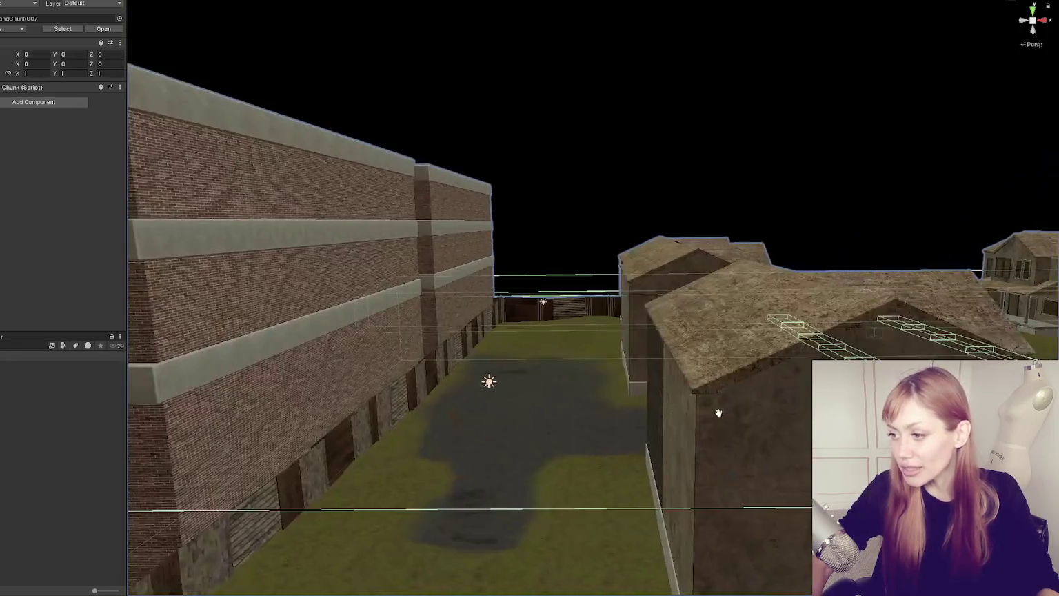
pyautogui.moveTo(441, 449); pyautogui.dragTo(507, 454)
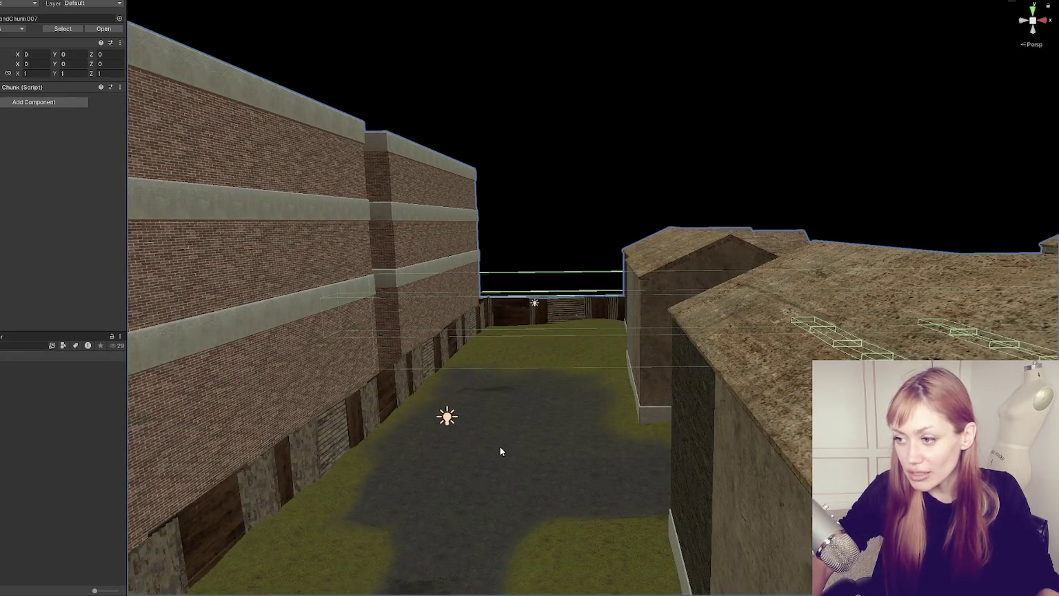
# Step: Select the terrain and switch its sculpting tool to Raise or Lower Terrain
pyautogui.click(501, 451)
pyautogui.click(20, 75)
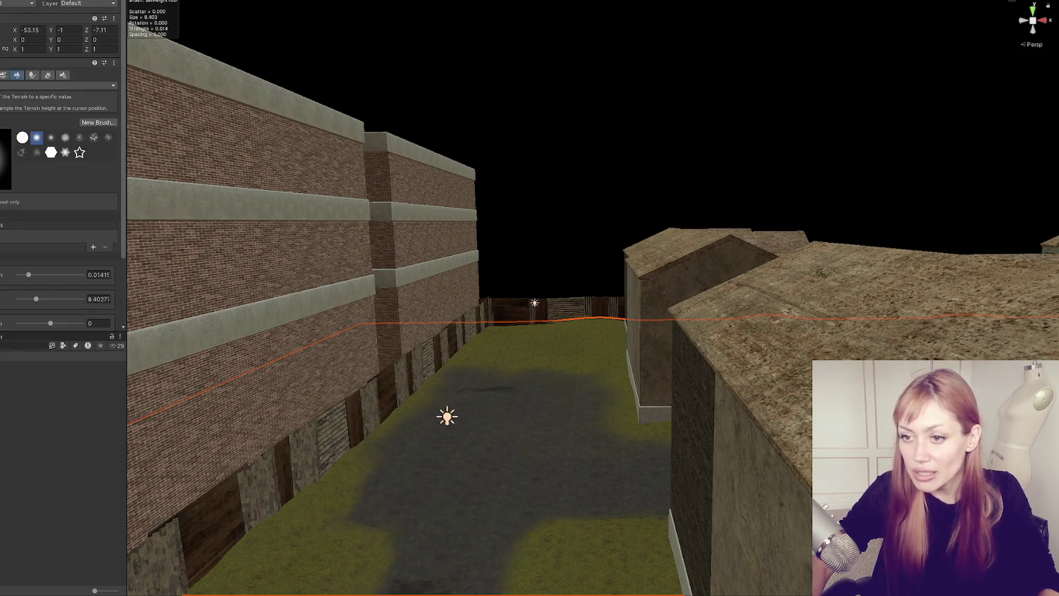
pyautogui.click(59, 85)
pyautogui.click(24, 119)
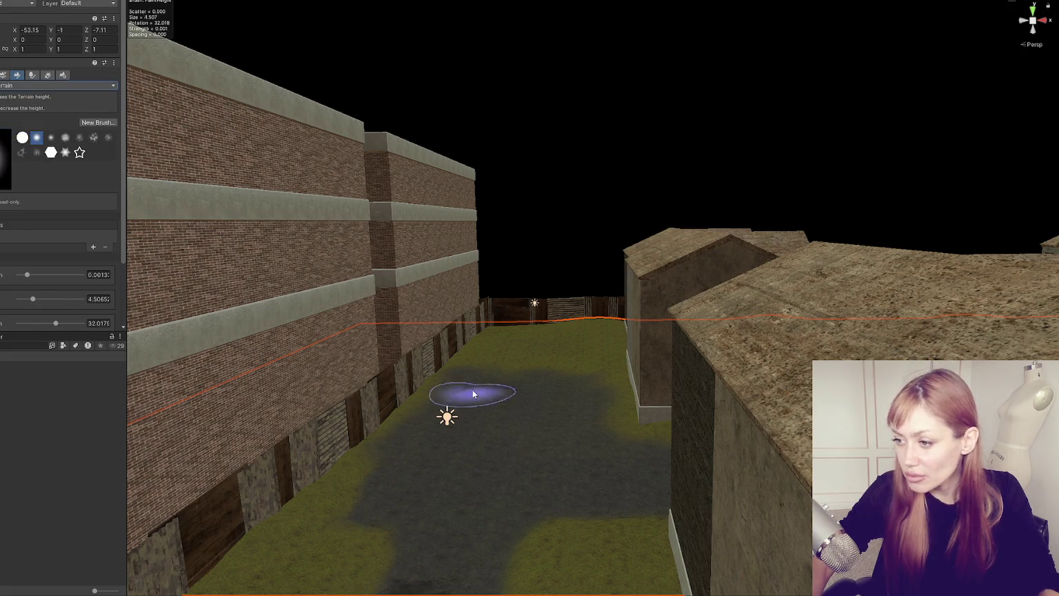
pyautogui.click(447, 416)
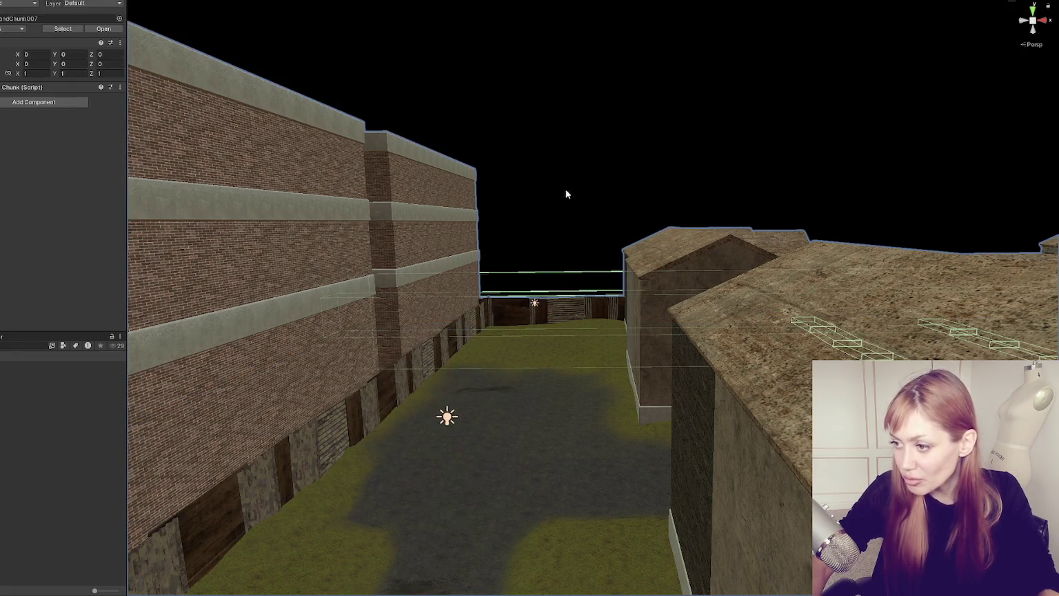
pyautogui.click(527, 359)
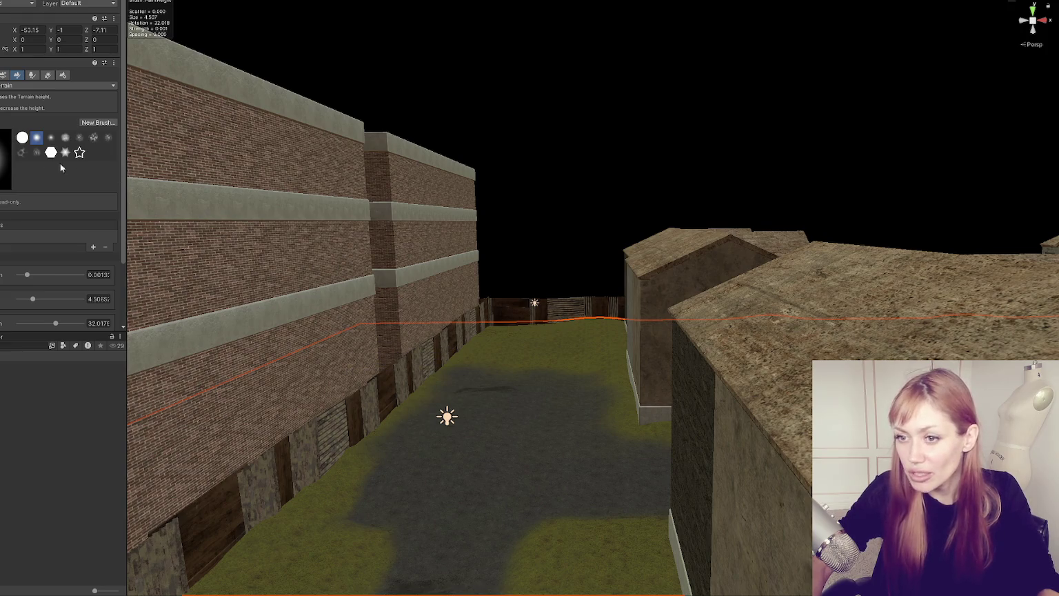
pyautogui.scroll(-3, 32, 187)
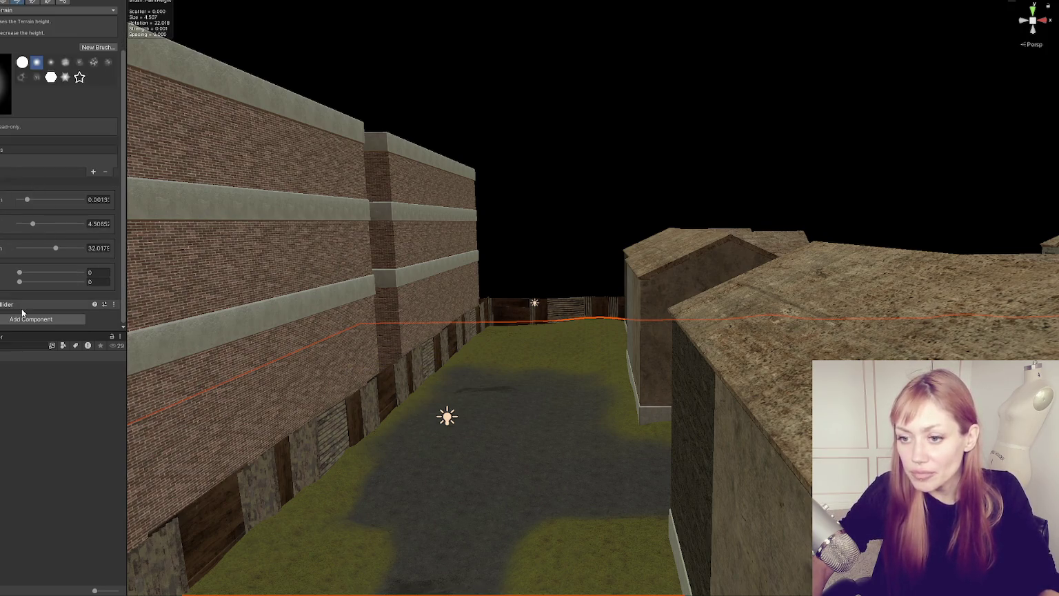
pyautogui.scroll(3, 5, 166)
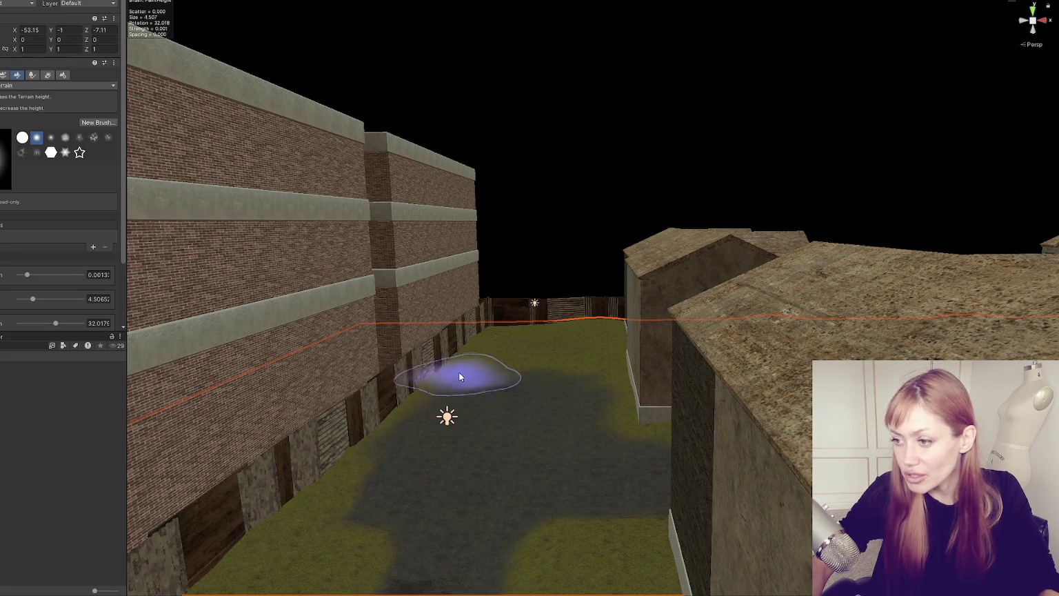
# Step: Bring the view down to ground level looking straight along the alley's grass path
pyautogui.moveTo(501, 324)
pyautogui.mouseDown()
pyautogui.moveTo(532, 338)
pyautogui.moveTo(518, 397)
pyautogui.moveTo(460, 211)
pyautogui.mouseUp()
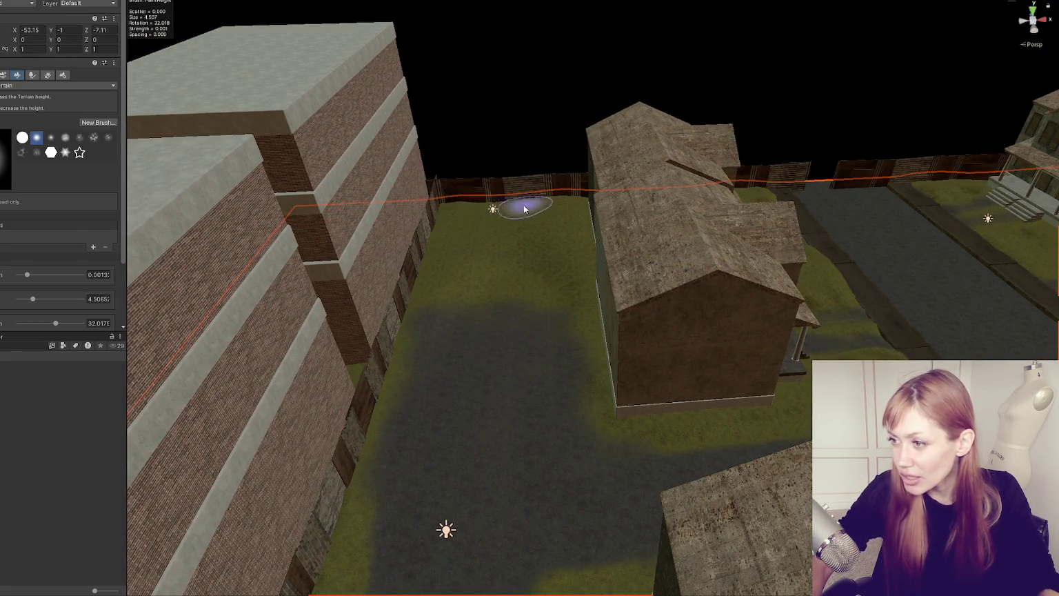
pyautogui.moveTo(445, 442)
pyautogui.mouseDown()
pyautogui.moveTo(465, 275)
pyautogui.moveTo(425, 366)
pyautogui.mouseUp()
pyautogui.moveTo(449, 332); pyautogui.dragTo(435, 371)
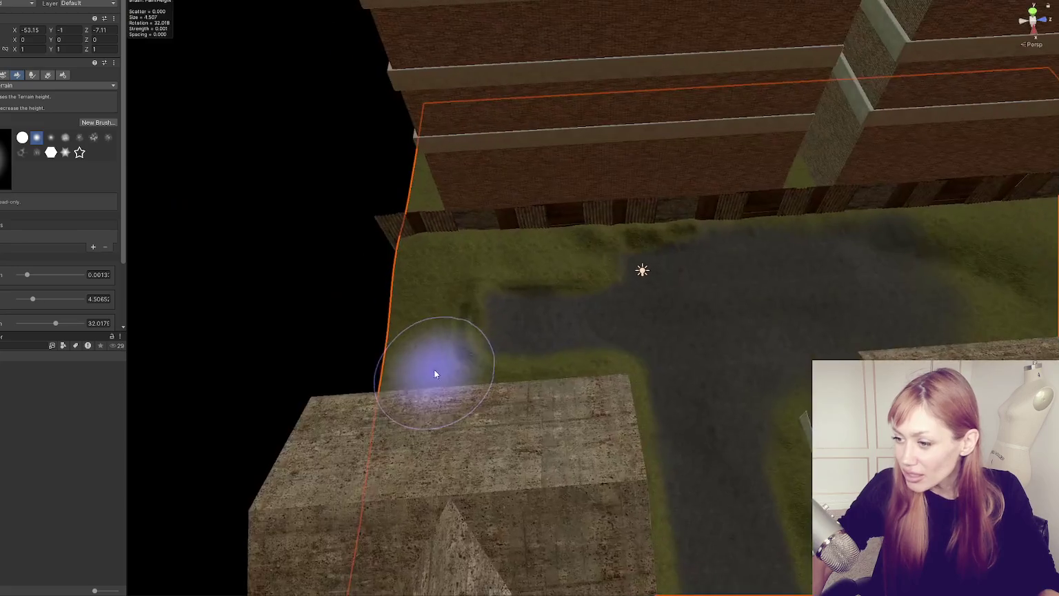
pyautogui.moveTo(463, 312)
pyautogui.mouseDown()
pyautogui.moveTo(580, 277)
pyautogui.moveTo(420, 187)
pyautogui.moveTo(390, 138)
pyautogui.moveTo(535, 347)
pyautogui.moveTo(568, 299)
pyautogui.moveTo(598, 305)
pyautogui.moveTo(615, 336)
pyautogui.moveTo(723, 357)
pyautogui.moveTo(801, 304)
pyautogui.moveTo(852, 342)
pyautogui.moveTo(812, 309)
pyautogui.moveTo(657, 381)
pyautogui.moveTo(620, 344)
pyautogui.moveTo(615, 352)
pyautogui.moveTo(685, 390)
pyautogui.moveTo(626, 303)
pyautogui.moveTo(684, 343)
pyautogui.moveTo(413, 324)
pyautogui.mouseUp()
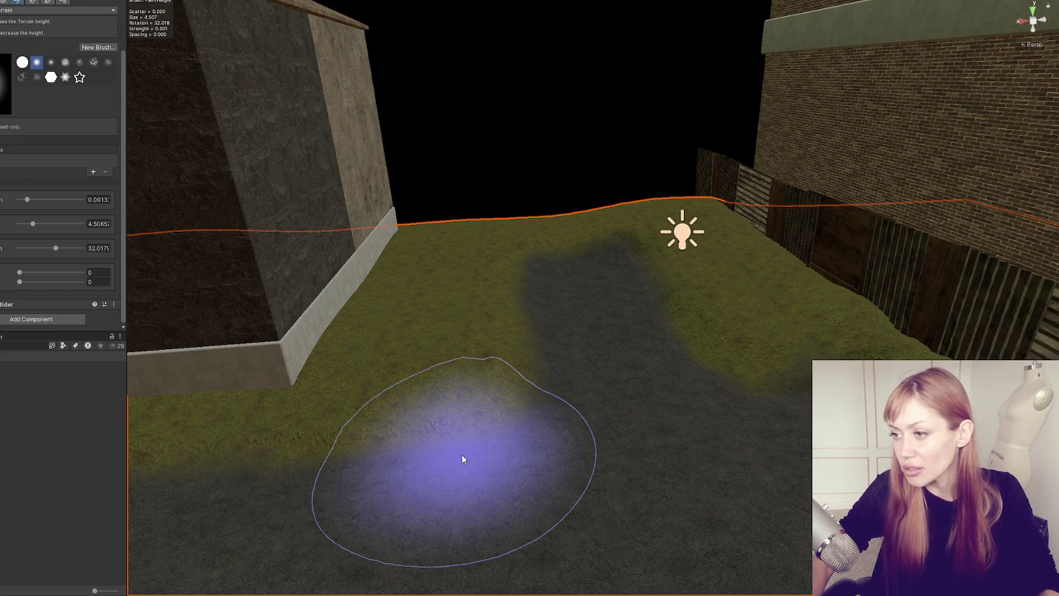
pyautogui.moveTo(462, 455)
pyautogui.mouseDown()
pyautogui.moveTo(603, 402)
pyautogui.moveTo(545, 332)
pyautogui.mouseUp()
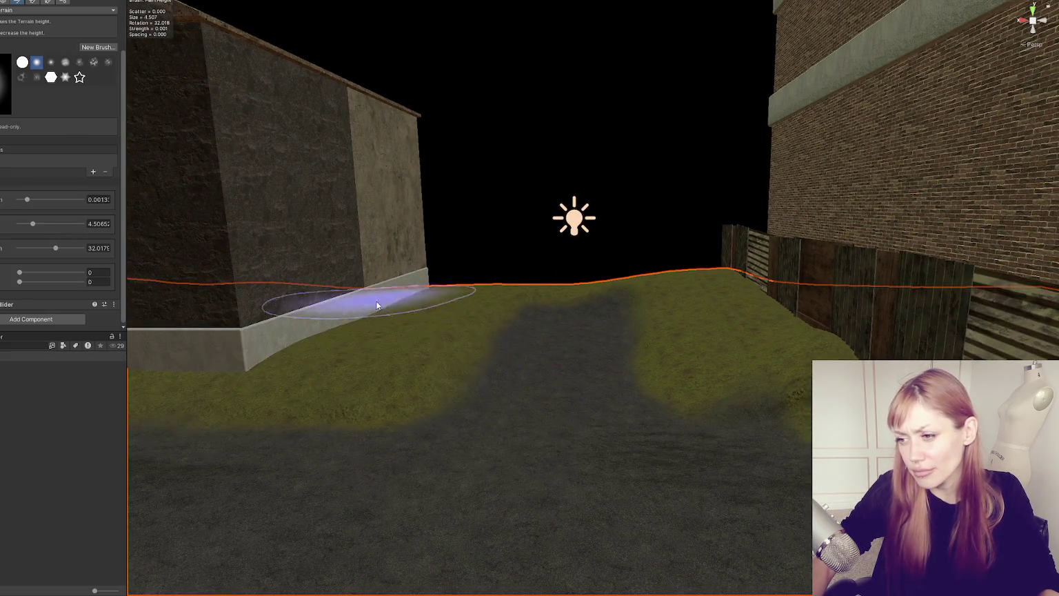
# Step: Reselect the Terrain and inspect the grass along the fence and brick wall
pyautogui.click(409, 297)
pyautogui.click(427, 332)
pyautogui.click(421, 296)
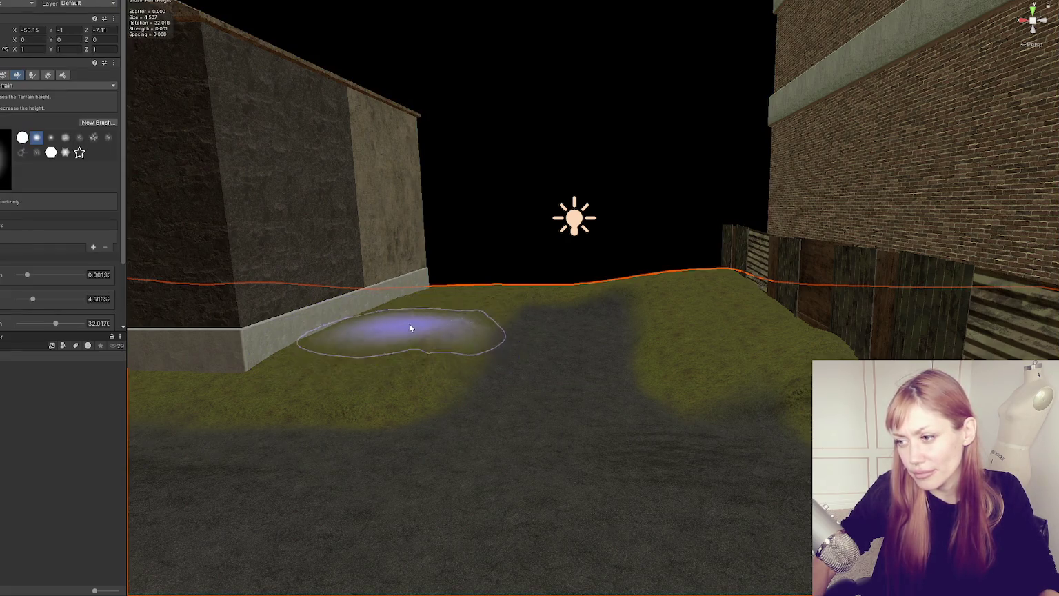
pyautogui.scroll(3, 449, 345)
pyautogui.moveTo(736, 327); pyautogui.dragTo(705, 295)
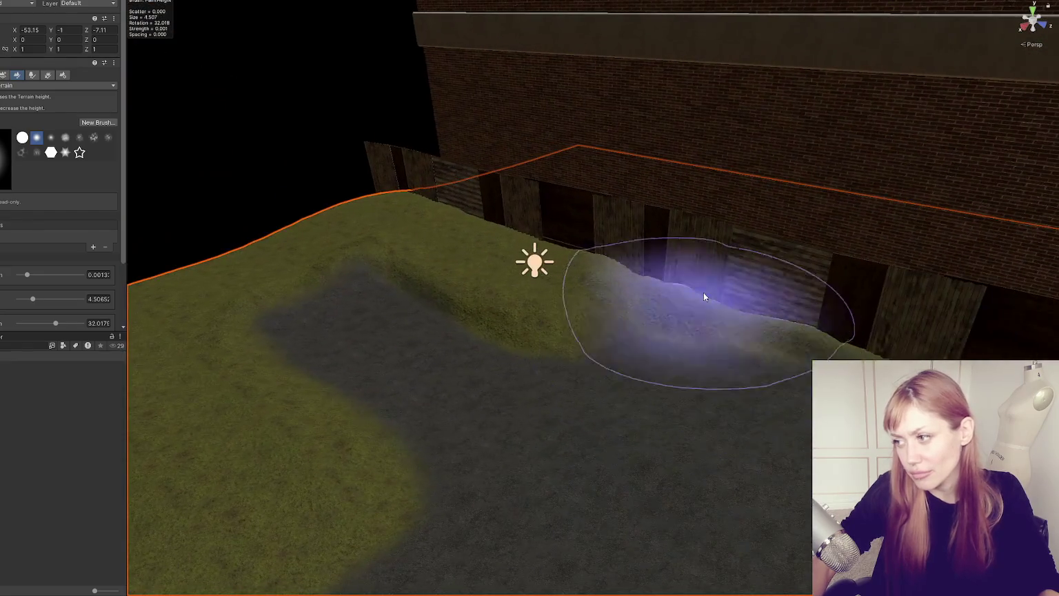
pyautogui.scroll(3, 694, 368)
pyautogui.scroll(3, 642, 359)
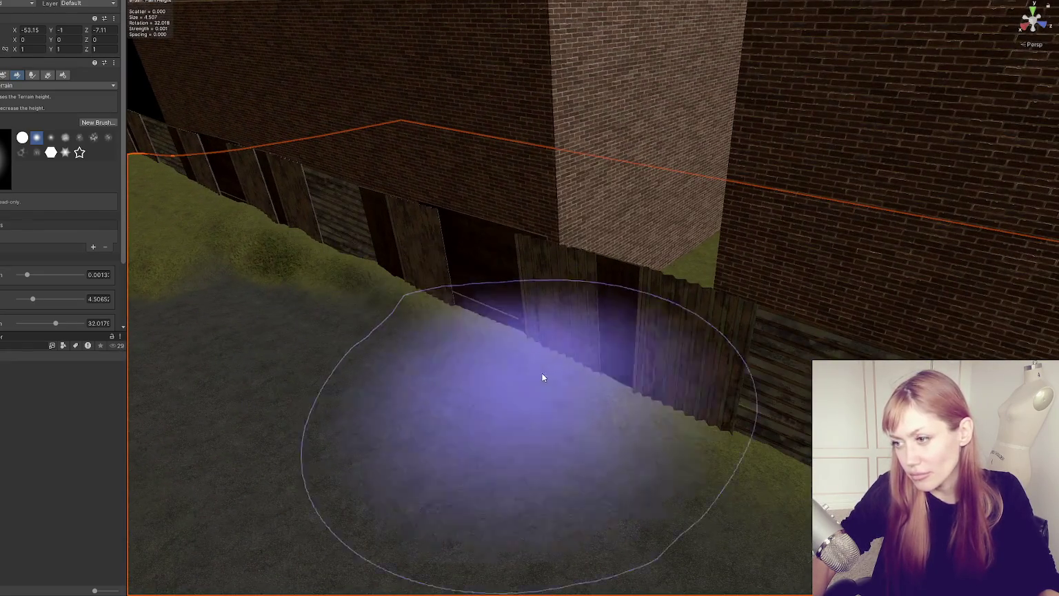
pyautogui.scroll(4, 618, 414)
pyautogui.scroll(-5, 697, 455)
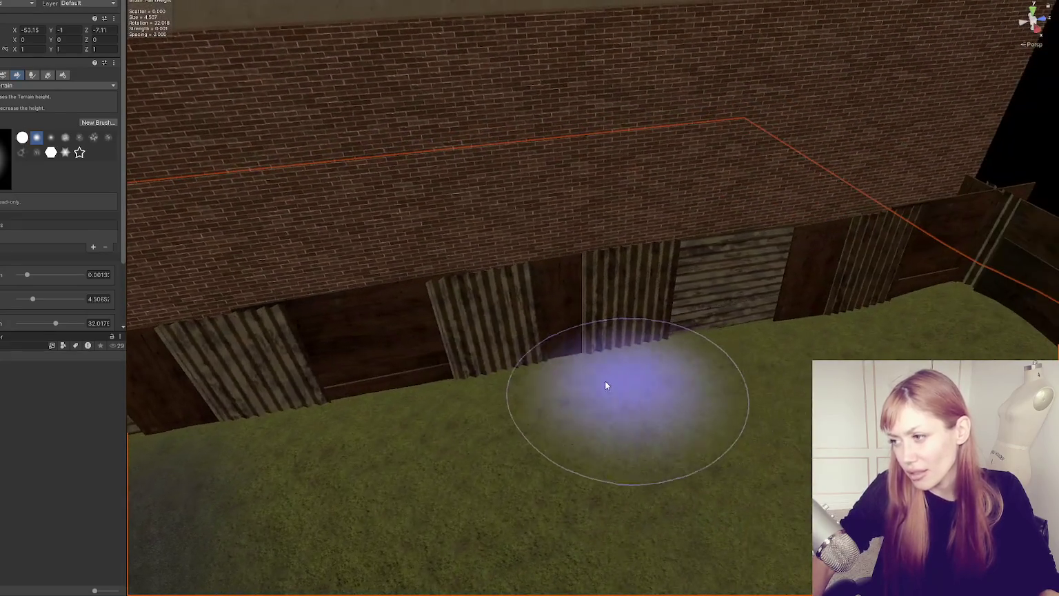
pyautogui.scroll(3, 689, 352)
pyautogui.moveTo(778, 331)
pyautogui.mouseDown()
pyautogui.moveTo(581, 355)
pyautogui.moveTo(763, 381)
pyautogui.moveTo(513, 313)
pyautogui.moveTo(792, 366)
pyautogui.moveTo(641, 386)
pyautogui.moveTo(509, 357)
pyautogui.moveTo(390, 459)
pyautogui.mouseUp()
# Step: Survey the house roofs and follow the grass corridor toward the big wall
pyautogui.moveTo(462, 295)
pyautogui.mouseDown()
pyautogui.moveTo(476, 443)
pyautogui.moveTo(669, 339)
pyautogui.moveTo(700, 379)
pyautogui.moveTo(890, 476)
pyautogui.moveTo(367, 344)
pyautogui.moveTo(887, 402)
pyautogui.moveTo(485, 438)
pyautogui.moveTo(647, 145)
pyautogui.mouseUp()
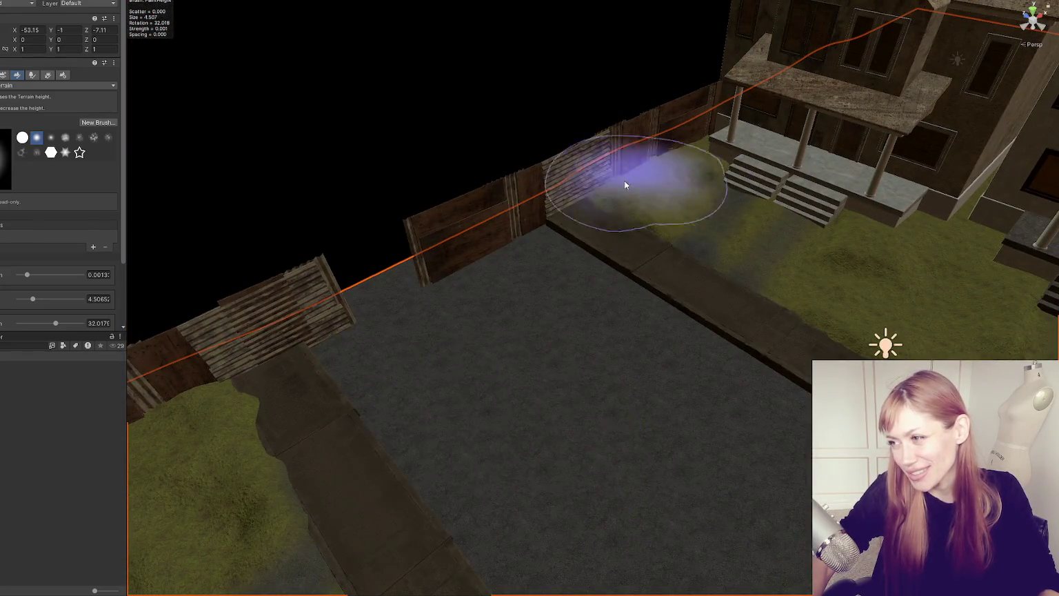
pyautogui.scroll(3, 638, 171)
pyautogui.moveTo(685, 296)
pyautogui.mouseDown()
pyautogui.moveTo(624, 289)
pyautogui.moveTo(1014, 545)
pyautogui.moveTo(966, 524)
pyautogui.moveTo(752, 249)
pyautogui.moveTo(887, 243)
pyautogui.moveTo(880, 294)
pyautogui.moveTo(335, 460)
pyautogui.moveTo(448, 482)
pyautogui.moveTo(362, 293)
pyautogui.mouseUp()
pyautogui.moveTo(431, 347)
pyautogui.mouseDown()
pyautogui.moveTo(525, 472)
pyautogui.moveTo(565, 357)
pyautogui.moveTo(563, 371)
pyautogui.mouseUp()
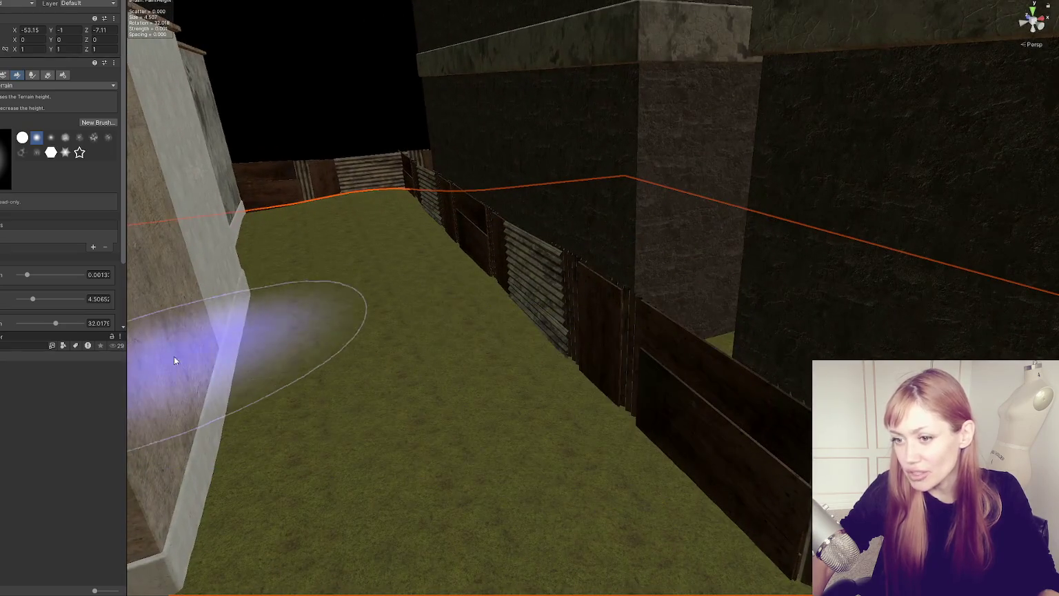
pyautogui.scroll(-3, 19, 133)
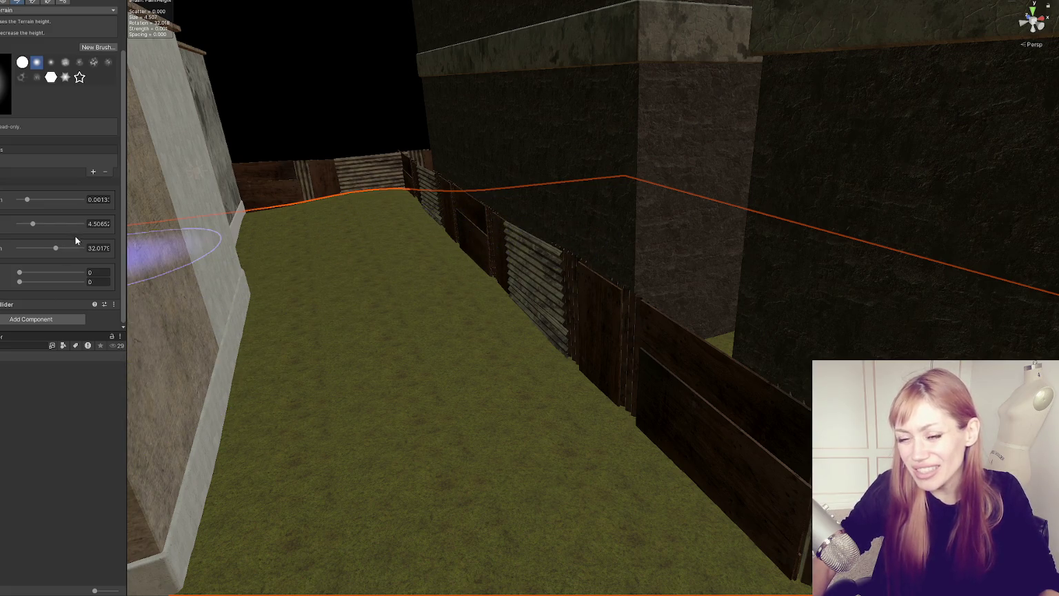
pyautogui.scroll(3, 38, 138)
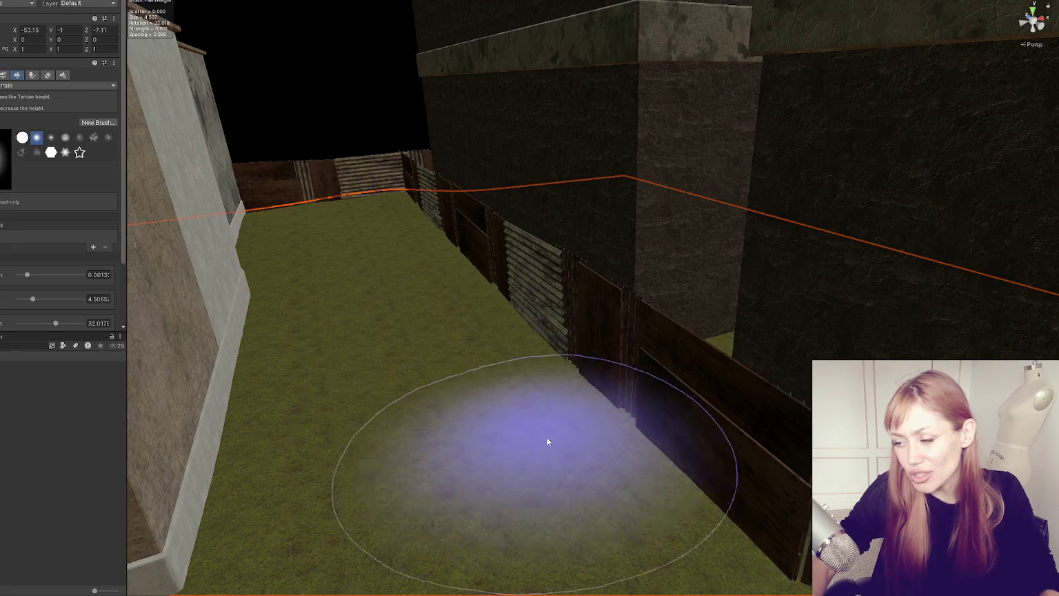
pyautogui.moveTo(445, 315)
pyautogui.mouseDown()
pyautogui.moveTo(634, 367)
pyautogui.moveTo(539, 255)
pyautogui.moveTo(493, 222)
pyautogui.mouseUp()
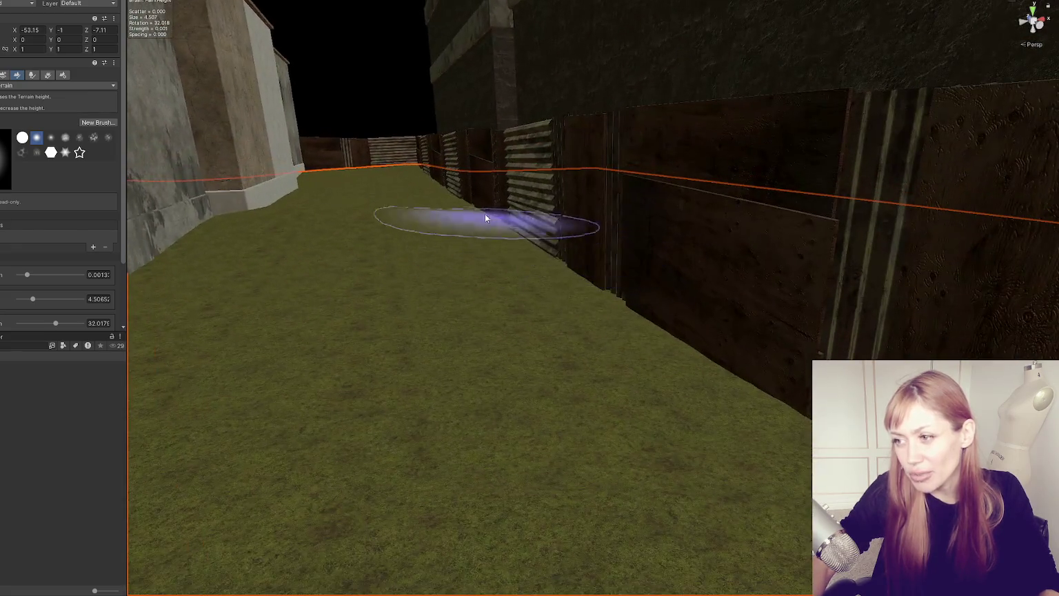
pyautogui.moveTo(522, 345); pyautogui.dragTo(549, 272)
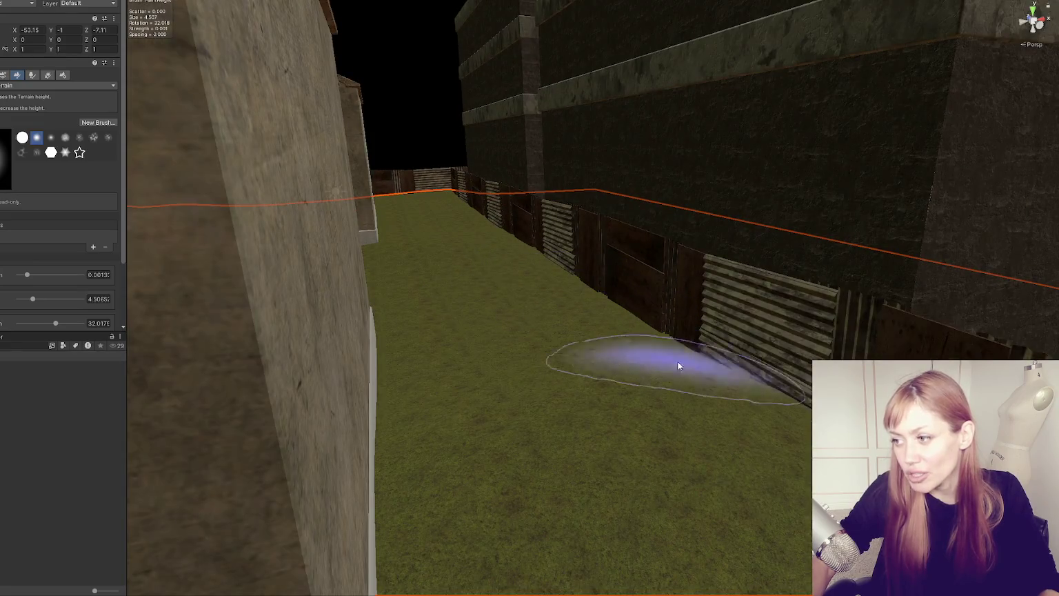
pyautogui.moveTo(603, 357)
pyautogui.mouseDown()
pyautogui.moveTo(521, 365)
pyautogui.moveTo(449, 315)
pyautogui.mouseUp()
pyautogui.moveTo(384, 489); pyautogui.dragTo(761, 391)
pyautogui.scroll(-5, 769, 449)
# Step: Switch to the move tool with W, then reselect the terrain down the street
pyautogui.press('w')
pyautogui.moveTo(768, 449)
pyautogui.mouseDown()
pyautogui.moveTo(531, 312)
pyautogui.moveTo(744, 243)
pyautogui.moveTo(485, 243)
pyautogui.mouseUp()
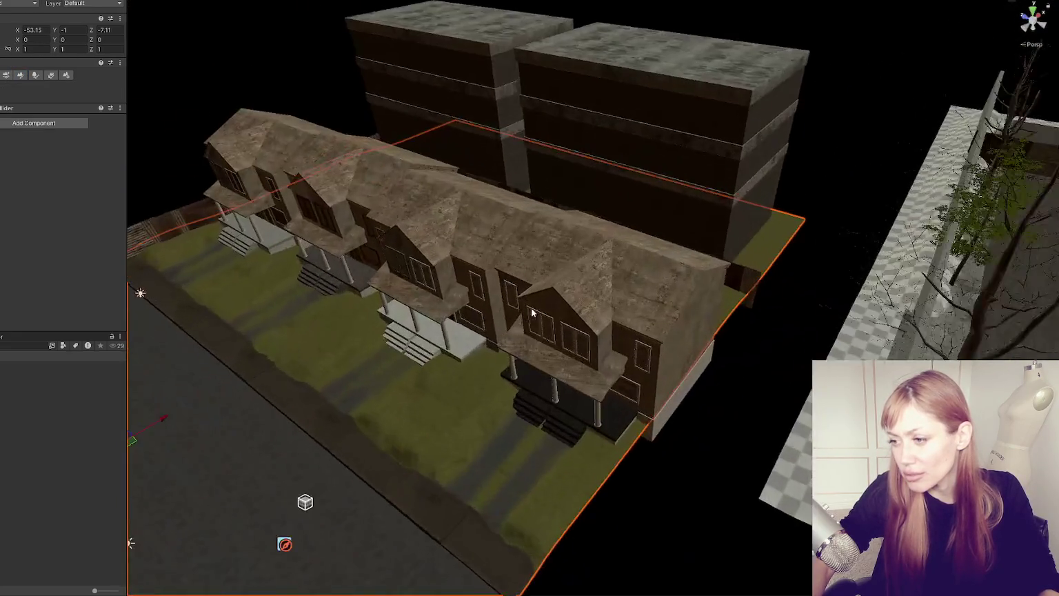
pyautogui.click(368, 165)
pyautogui.moveTo(368, 165)
pyautogui.mouseDown()
pyautogui.moveTo(607, 254)
pyautogui.moveTo(530, 284)
pyautogui.mouseUp()
pyautogui.click(606, 253)
pyautogui.click(530, 284)
pyautogui.scroll(3, 643, 71)
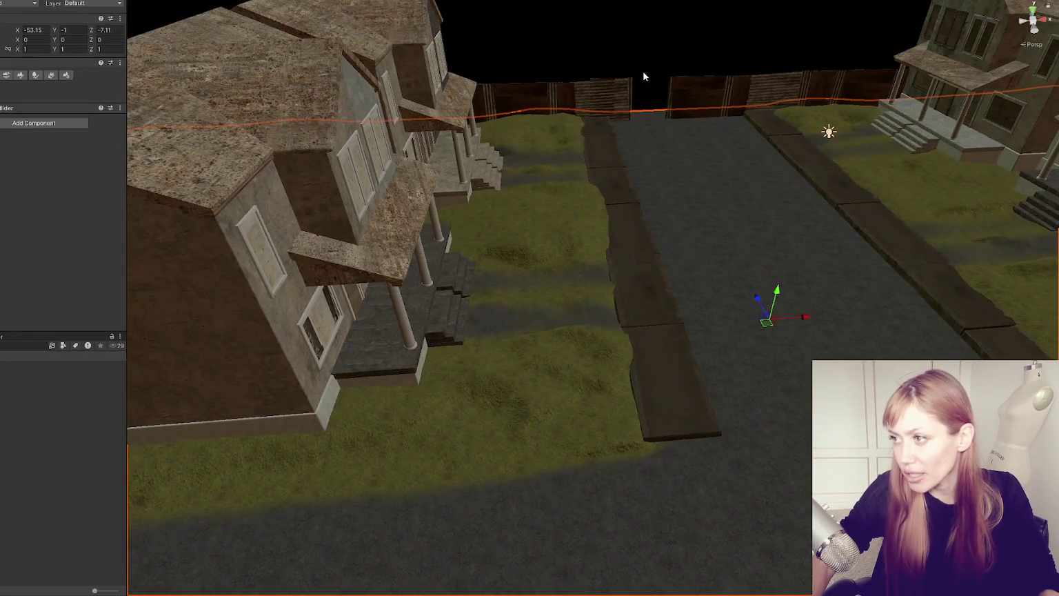
# Step: Reselect the terrain and activate its Raise or Lower brush, size about 4.51, over the lawns
pyautogui.click(644, 73)
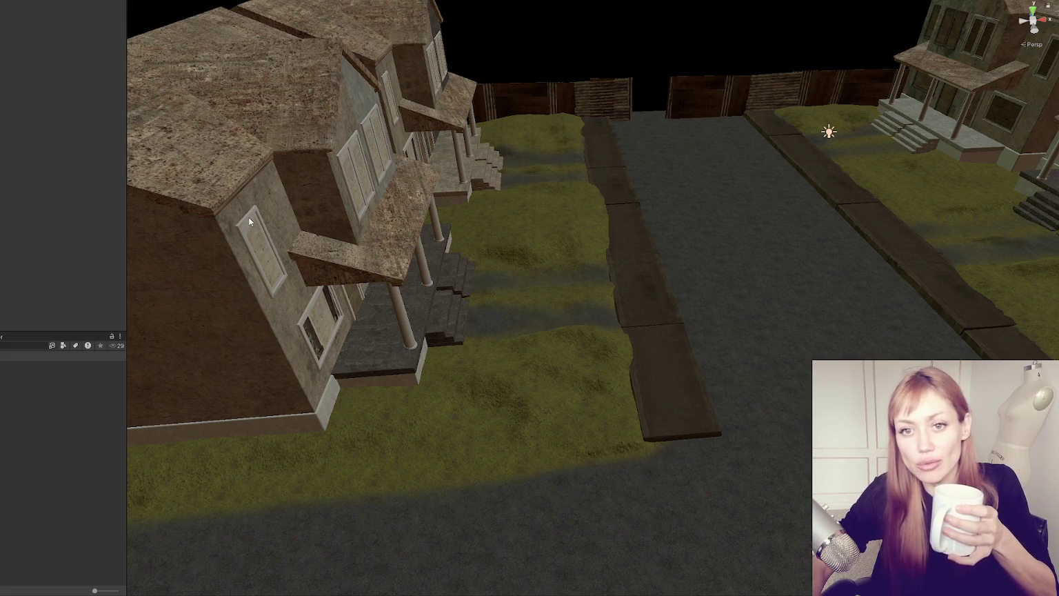
pyautogui.scroll(-5, 303, 203)
pyautogui.scroll(-5, 403, 163)
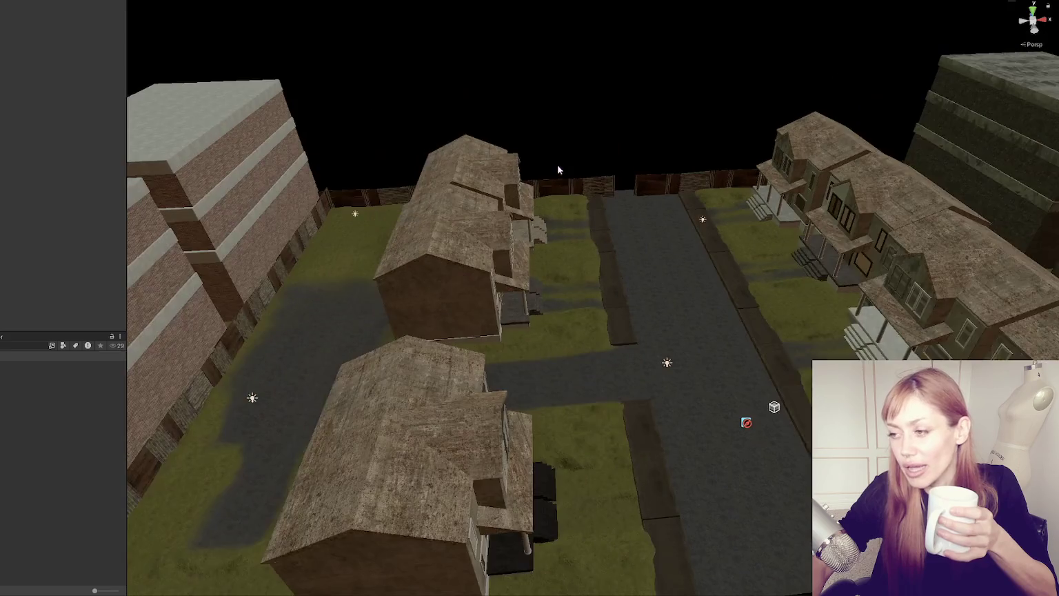
pyautogui.scroll(5, 559, 169)
pyautogui.click(719, 277)
pyautogui.click(719, 276)
pyautogui.scroll(5, 669, 263)
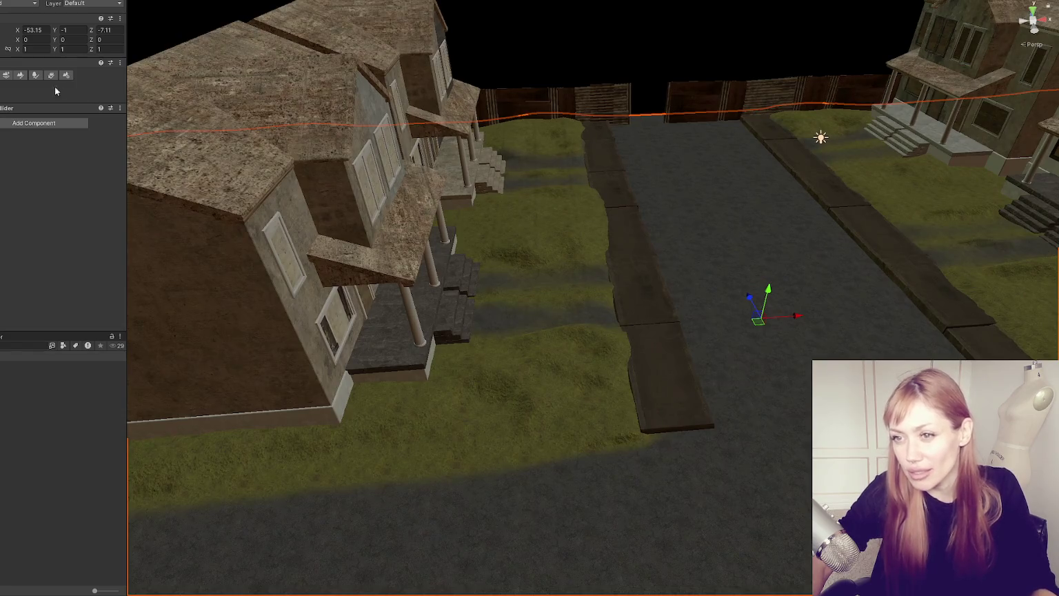
pyautogui.click(18, 74)
pyautogui.scroll(-3, 655, 193)
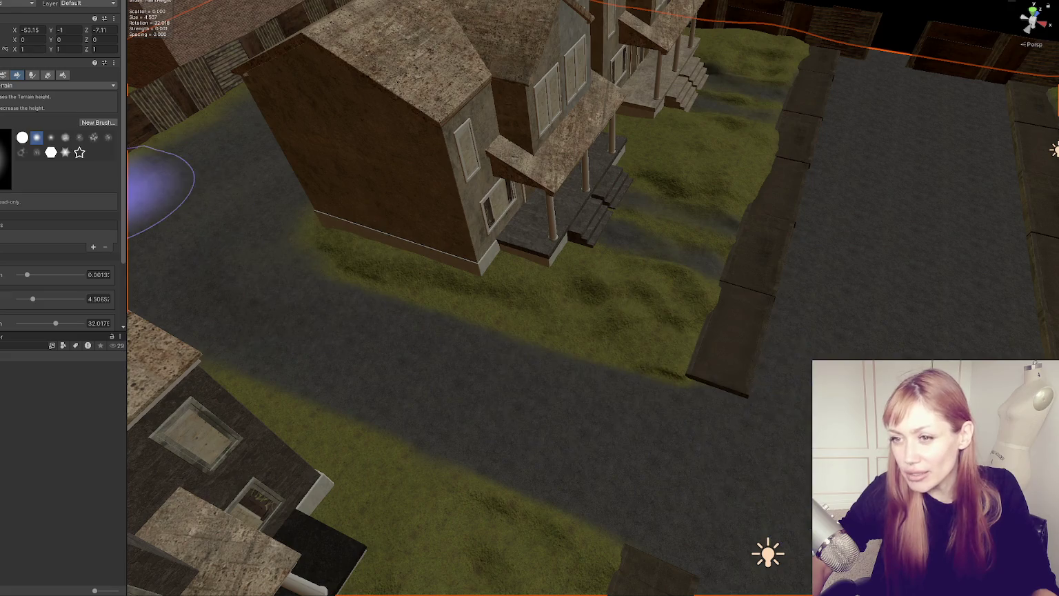
# Step: Switch the terrain to Paint Texture and paint Road over the grass at the road's edge
pyautogui.click(86, 86)
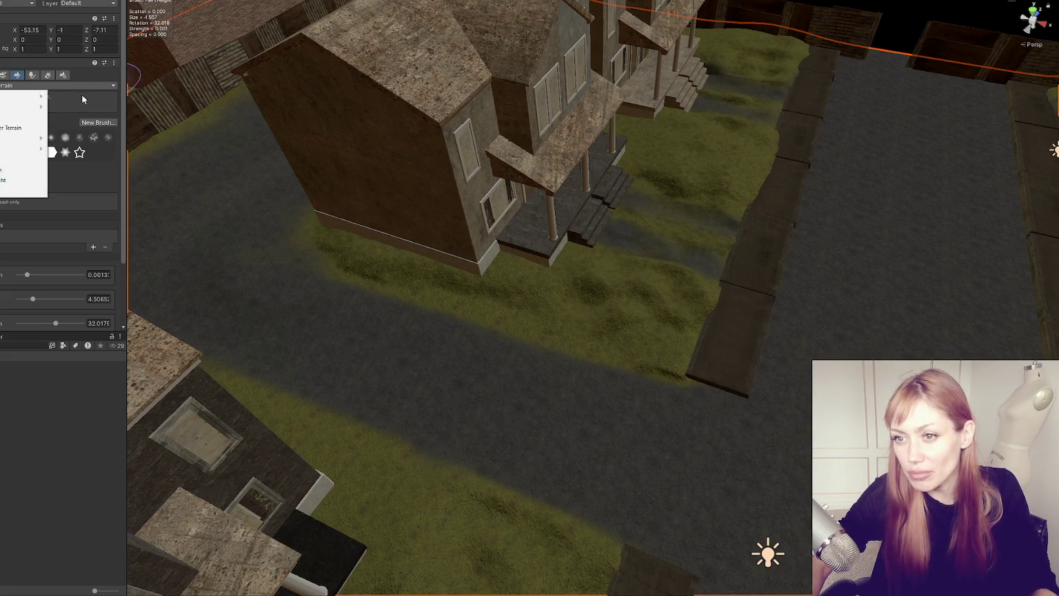
pyautogui.click(24, 127)
pyautogui.scroll(-4, 73, 194)
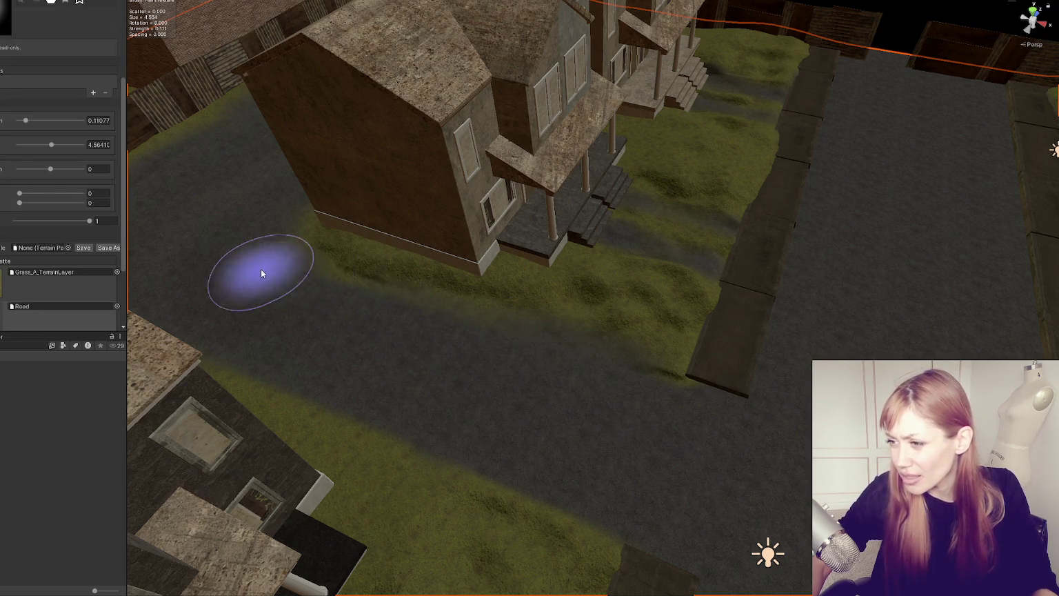
pyautogui.moveTo(670, 413)
pyautogui.mouseDown()
pyautogui.moveTo(449, 402)
pyautogui.moveTo(498, 354)
pyautogui.mouseUp()
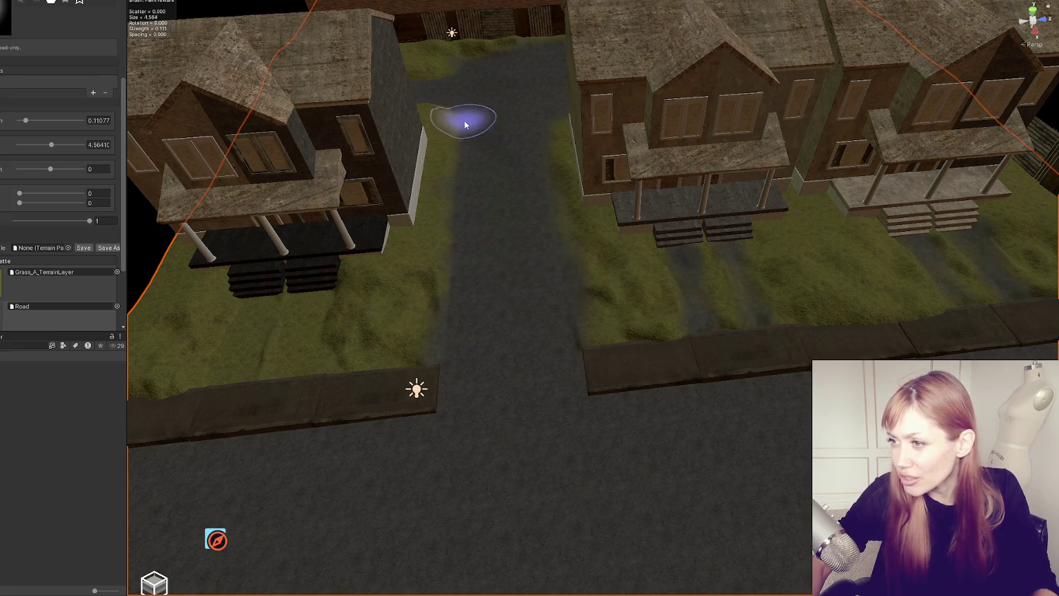
pyautogui.moveTo(544, 172)
pyautogui.mouseDown()
pyautogui.moveTo(686, 360)
pyautogui.moveTo(473, 299)
pyautogui.mouseUp()
pyautogui.click(465, 246)
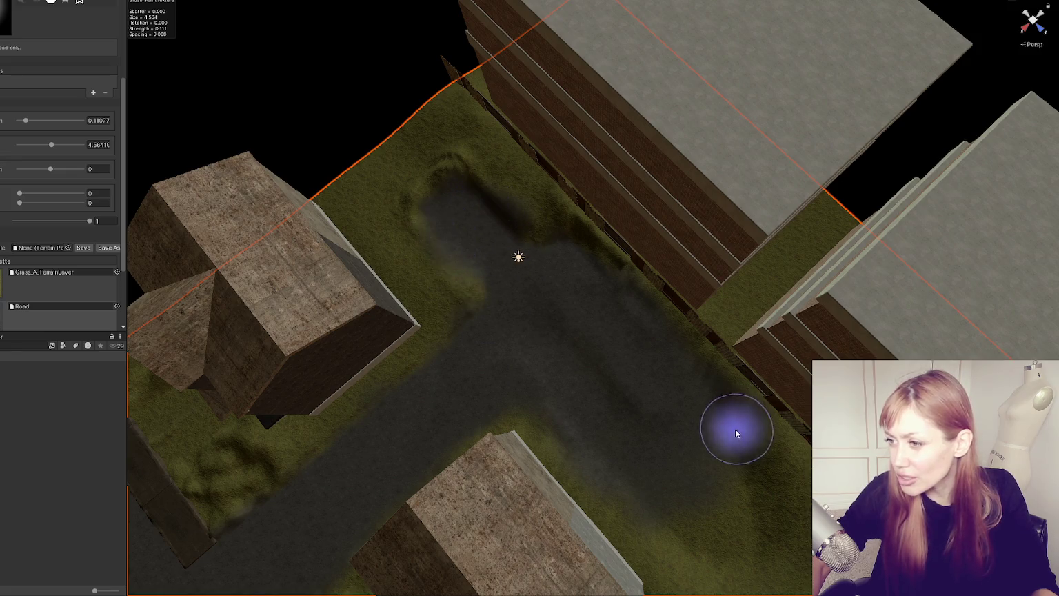
# Step: Paint Road along the street and a grey path from the sidewalk to the porch
pyautogui.moveTo(733, 430); pyautogui.dragTo(576, 301)
pyautogui.moveTo(340, 246); pyautogui.dragTo(575, 356)
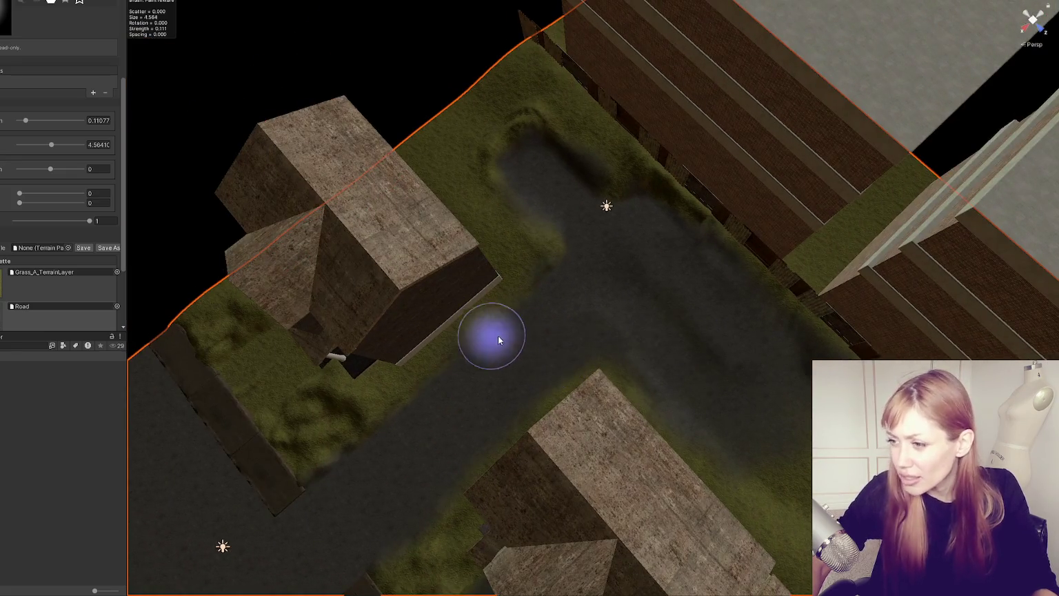
pyautogui.moveTo(730, 330)
pyautogui.mouseDown()
pyautogui.moveTo(643, 349)
pyautogui.moveTo(657, 302)
pyautogui.mouseUp()
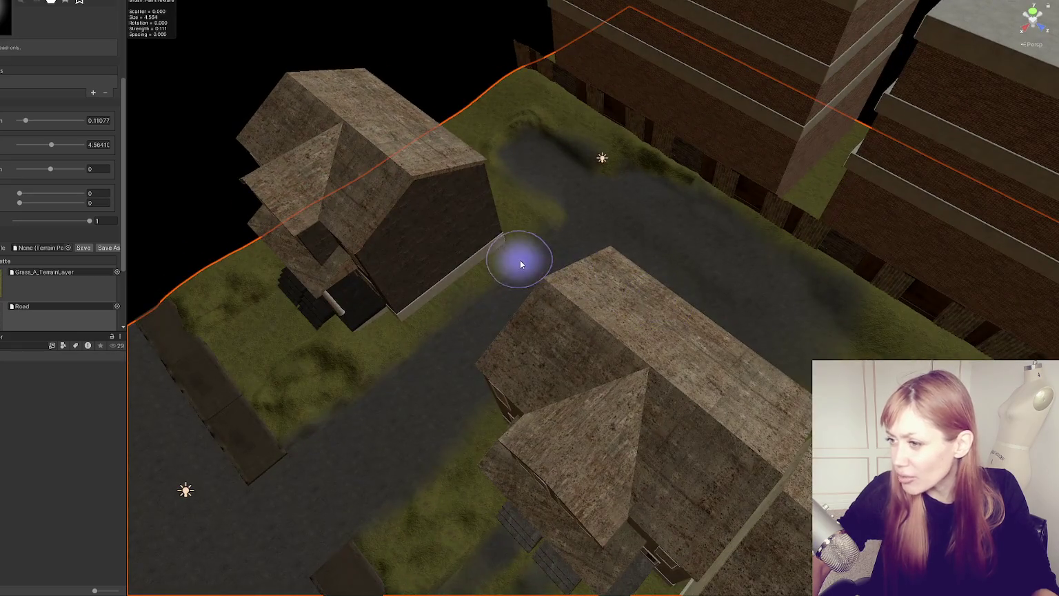
pyautogui.moveTo(502, 283); pyautogui.dragTo(459, 329)
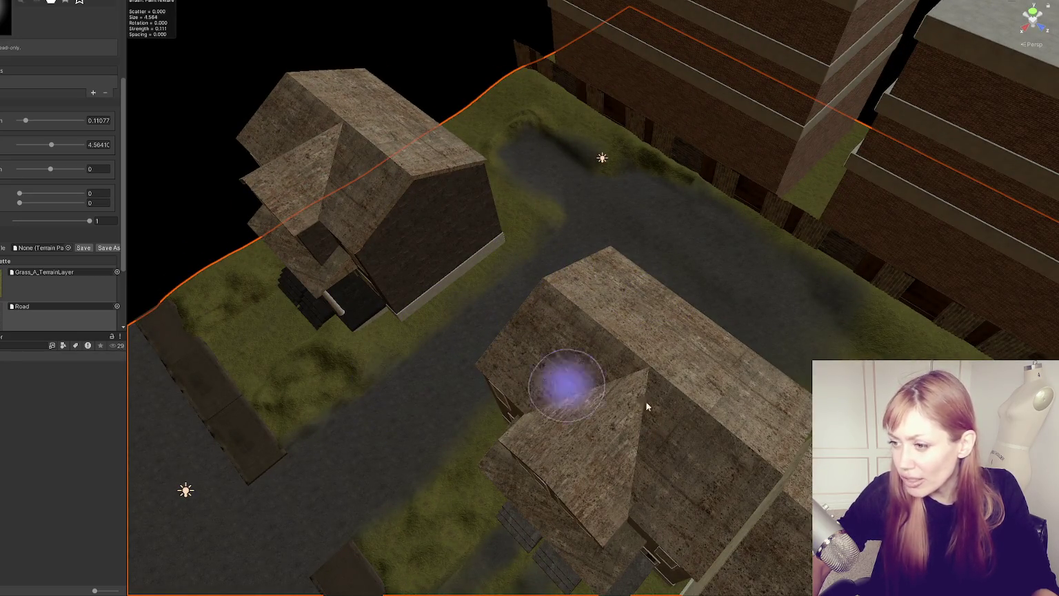
pyautogui.moveTo(421, 445)
pyautogui.mouseDown()
pyautogui.moveTo(567, 414)
pyautogui.moveTo(629, 353)
pyautogui.moveTo(594, 428)
pyautogui.mouseUp()
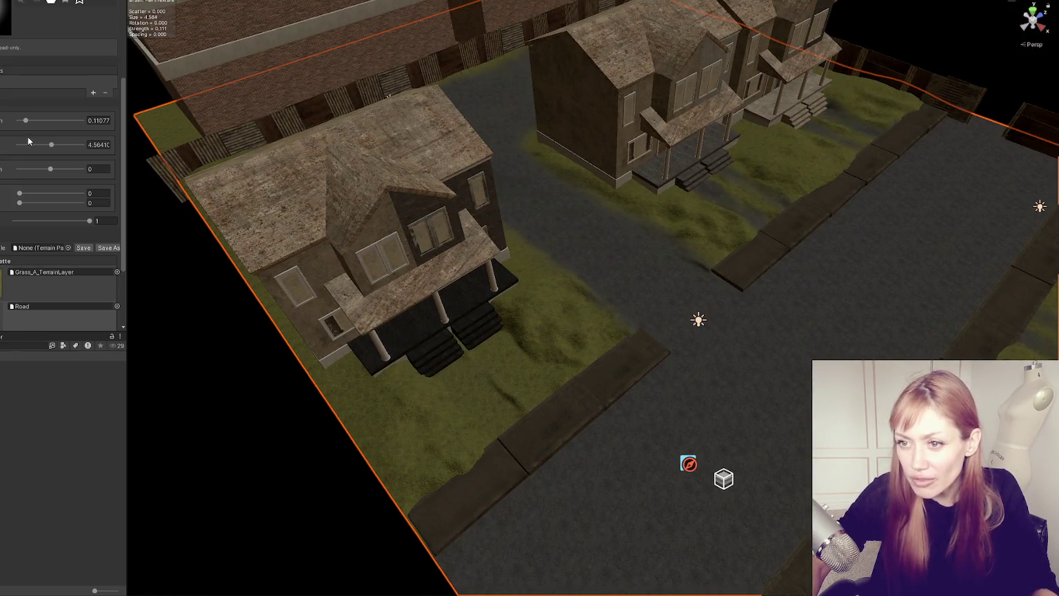
pyautogui.moveTo(562, 422)
pyautogui.mouseDown()
pyautogui.moveTo(495, 347)
pyautogui.moveTo(603, 402)
pyautogui.moveTo(627, 449)
pyautogui.moveTo(689, 437)
pyautogui.moveTo(626, 348)
pyautogui.moveTo(690, 217)
pyautogui.moveTo(585, 378)
pyautogui.mouseUp()
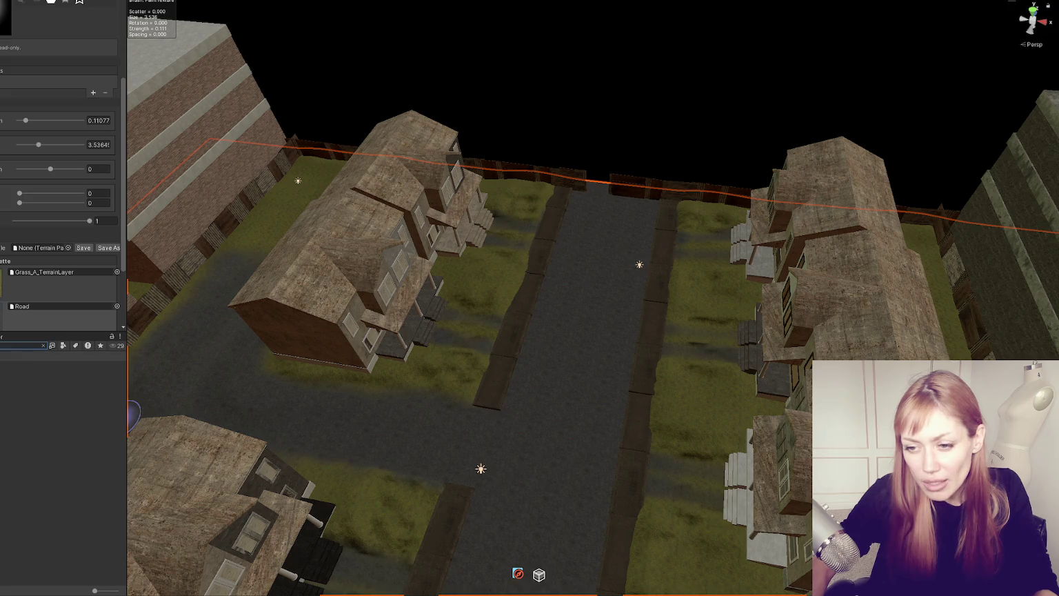
pyautogui.doubleClick(14, 381)
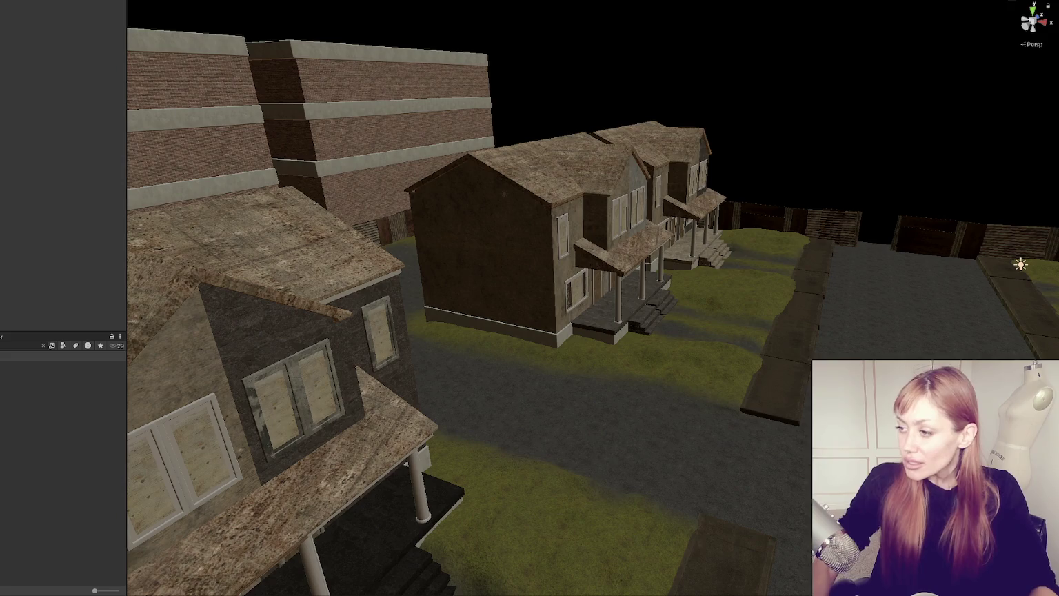
pyautogui.moveTo(333, 278)
pyautogui.mouseDown()
pyautogui.moveTo(392, 239)
pyautogui.moveTo(319, 249)
pyautogui.moveTo(398, 250)
pyautogui.moveTo(419, 211)
pyautogui.moveTo(489, 271)
pyautogui.mouseUp()
pyautogui.moveTo(573, 301)
pyautogui.mouseDown()
pyautogui.moveTo(499, 291)
pyautogui.moveTo(480, 267)
pyautogui.moveTo(414, 290)
pyautogui.moveTo(288, 299)
pyautogui.moveTo(686, 310)
pyautogui.moveTo(517, 296)
pyautogui.mouseUp()
pyautogui.moveTo(405, 264)
pyautogui.mouseDown()
pyautogui.moveTo(520, 239)
pyautogui.moveTo(867, 220)
pyautogui.mouseUp()
pyautogui.scroll(2, 535, 274)
pyautogui.click(526, 271)
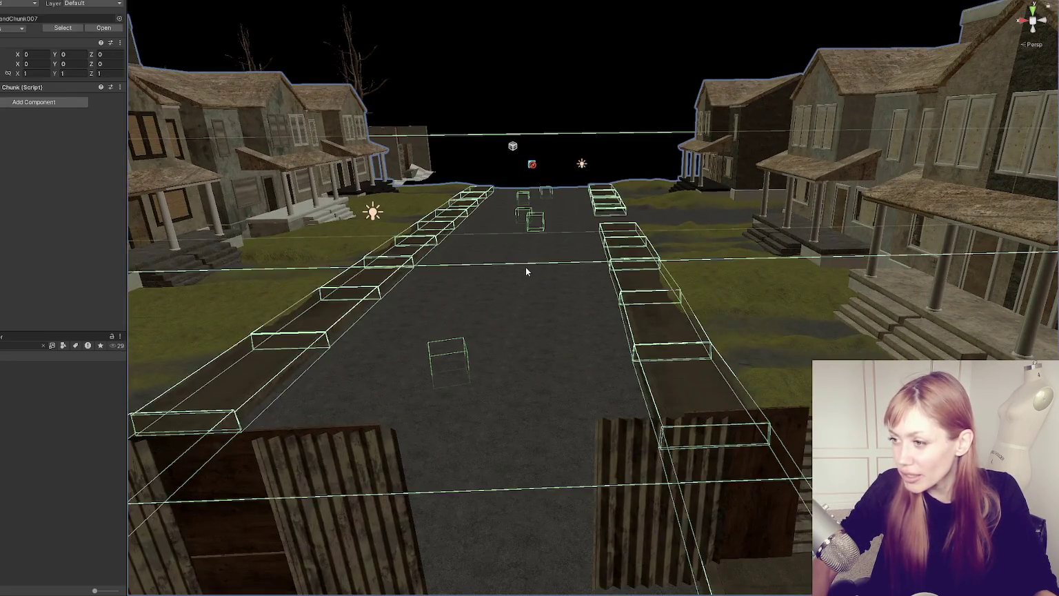
pyautogui.scroll(4, 517, 262)
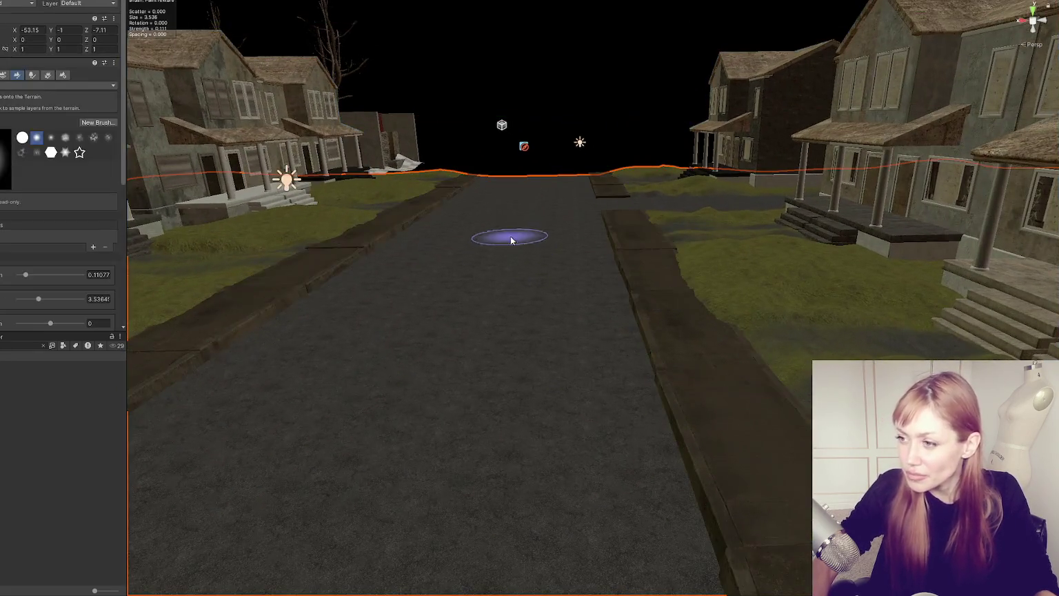
pyautogui.scroll(1, 511, 239)
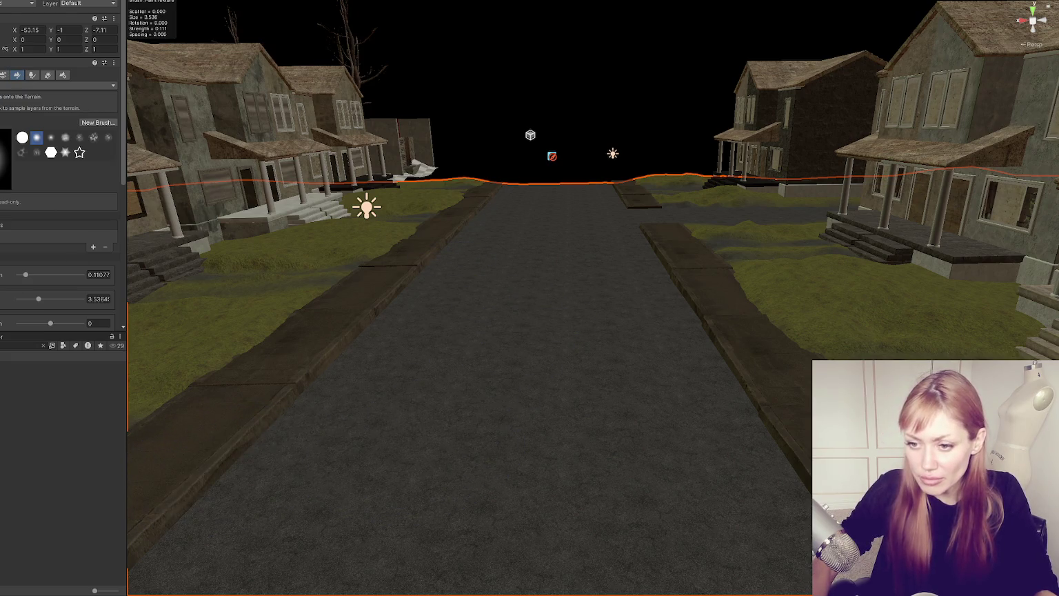
# Step: Drag the Fence Chainlink prefab into the scene, undoing the misplaced first attempt
pyautogui.click(83, 380)
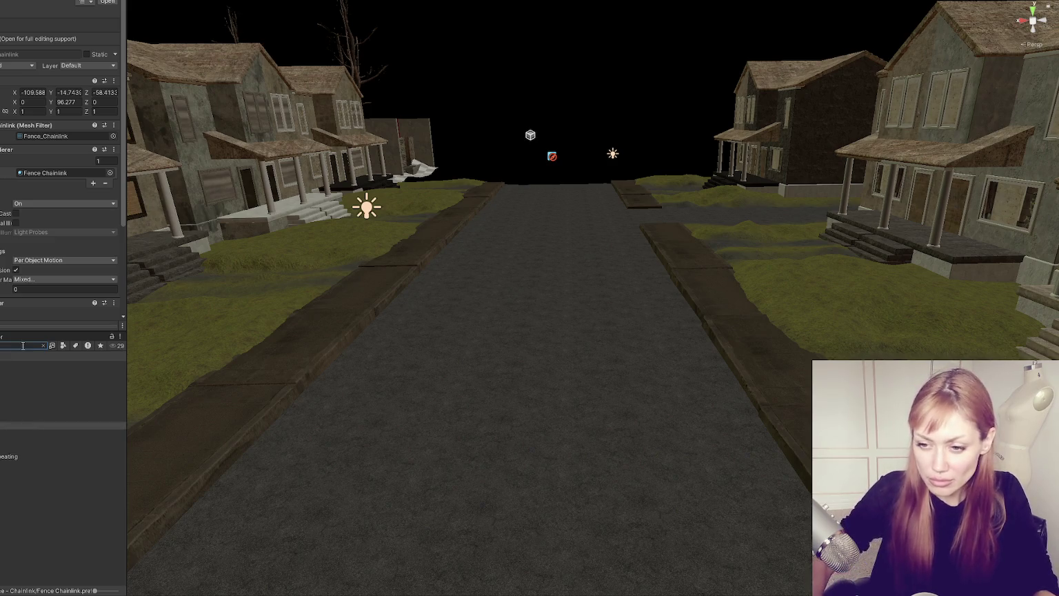
pyautogui.click(62, 418)
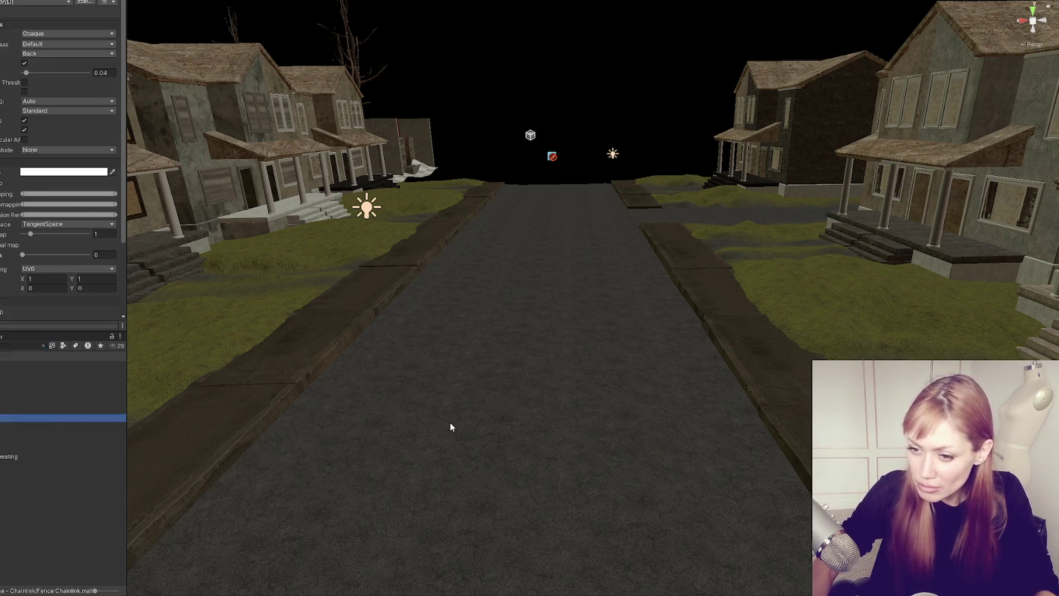
pyautogui.press('Down')
pyautogui.moveTo(63, 424)
pyautogui.mouseDown()
pyautogui.moveTo(266, 419)
pyautogui.moveTo(48, 409)
pyautogui.moveTo(331, 379)
pyautogui.moveTo(180, 419)
pyautogui.mouseUp()
pyautogui.moveTo(62, 425); pyautogui.dragTo(432, 428)
pyautogui.hotkey('ctrl', 'z')
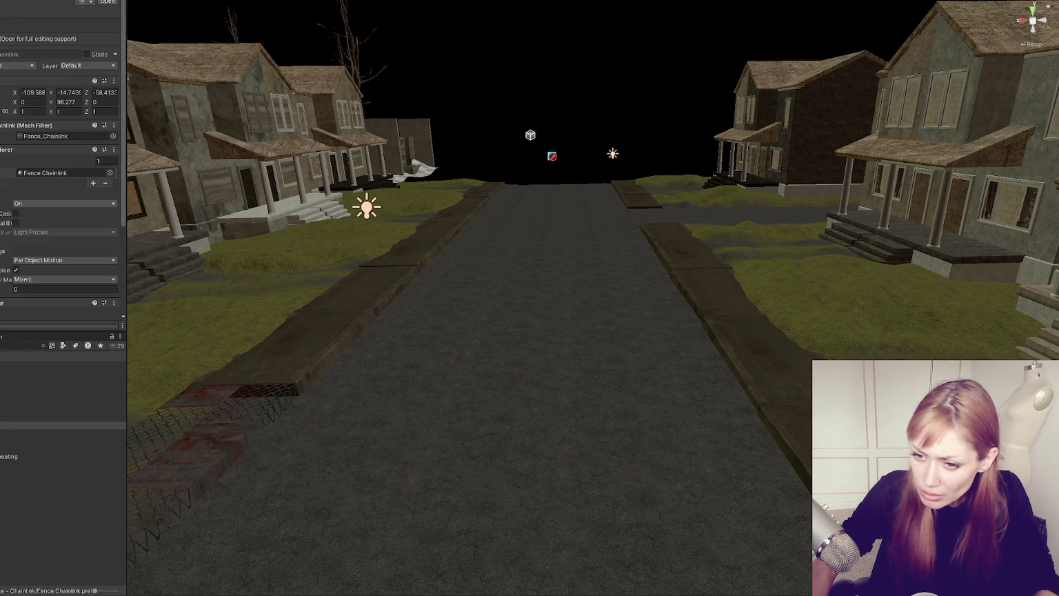
# Step: Filter the Project assets by type and retry the fence drop, undoing it again
pyautogui.click(52, 345)
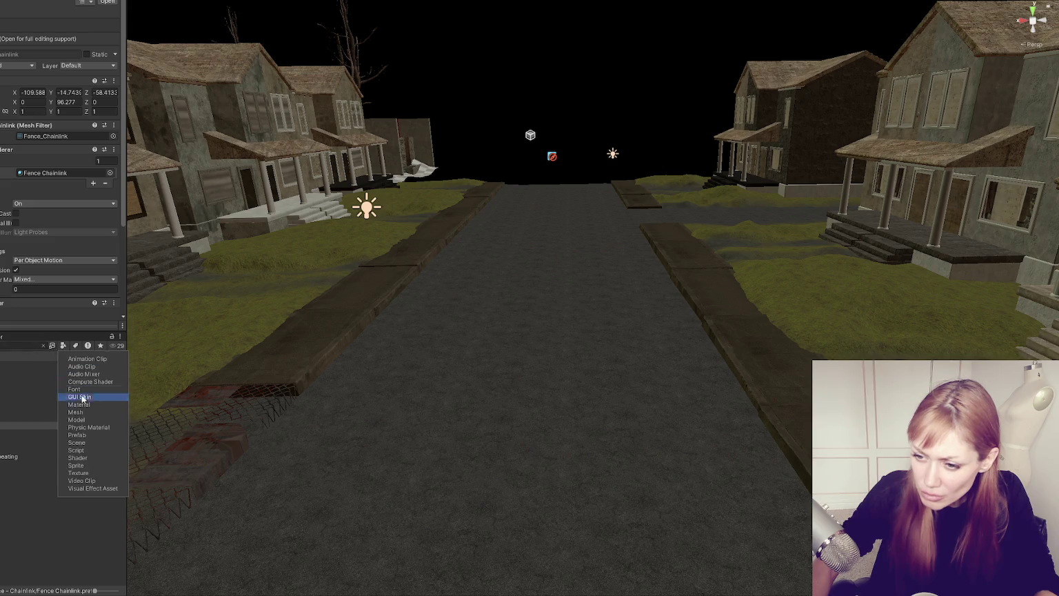
pyautogui.click(76, 412)
pyautogui.moveTo(62, 372)
pyautogui.mouseDown()
pyautogui.moveTo(456, 355)
pyautogui.moveTo(452, 345)
pyautogui.mouseUp()
pyautogui.click(292, 370)
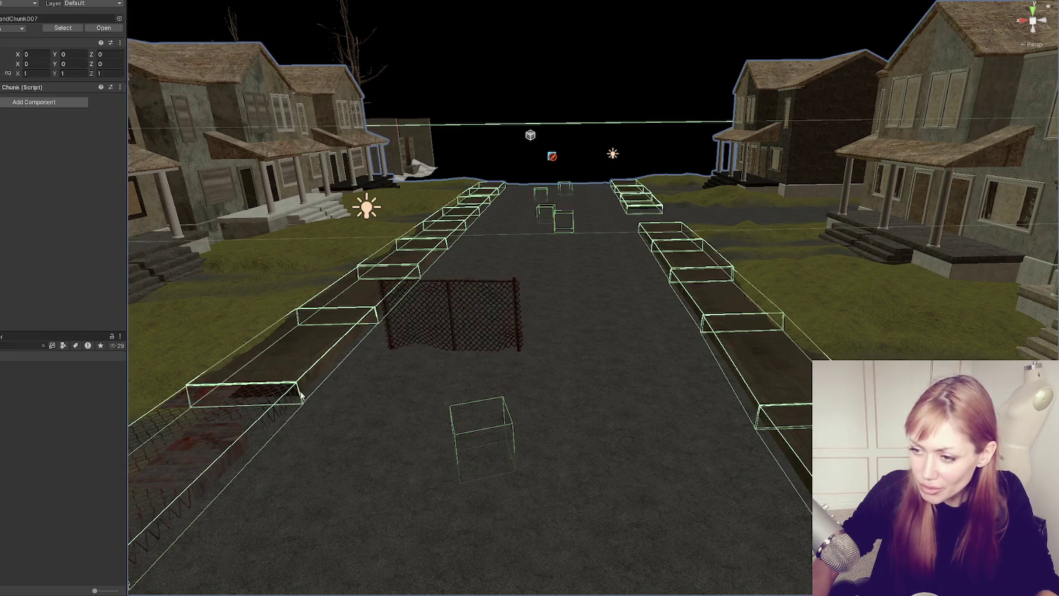
pyautogui.scroll(-2, 289, 402)
pyautogui.hotkey('ctrl', 'z')
pyautogui.hotkey('ctrl', 'z')
# Step: Place a chain-link fence panel upright in the middle of the road
pyautogui.click(412, 435)
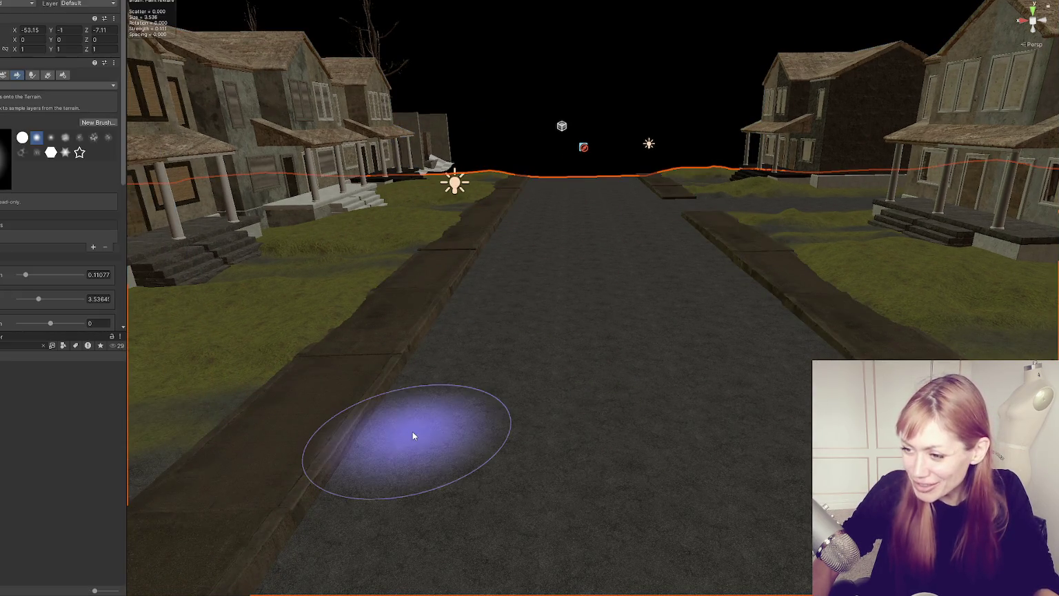
pyautogui.scroll(5, 680, 418)
pyautogui.scroll(-5, 624, 428)
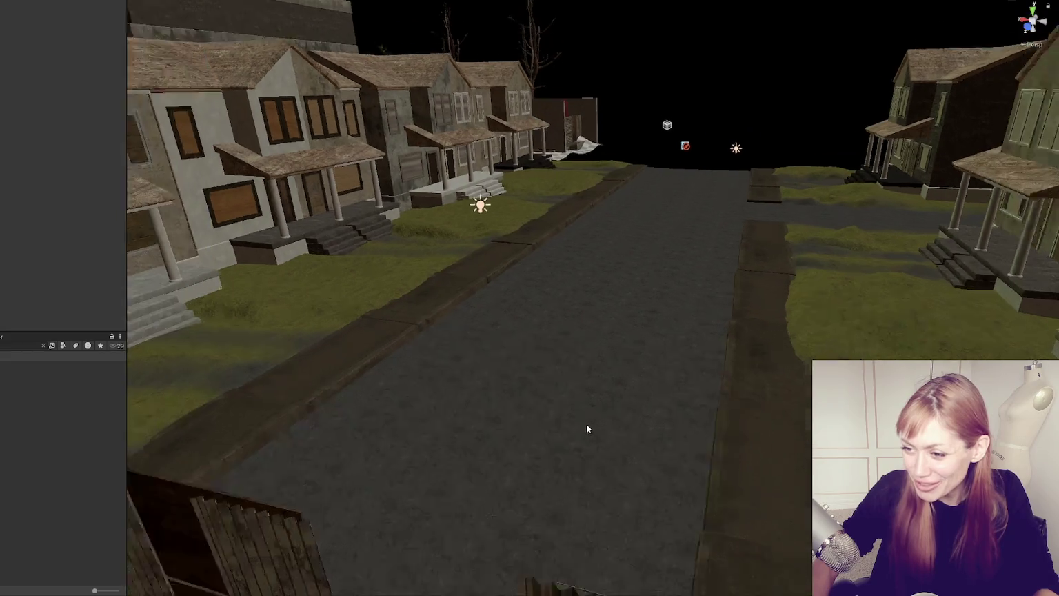
pyautogui.click(573, 415)
pyautogui.press('Left')
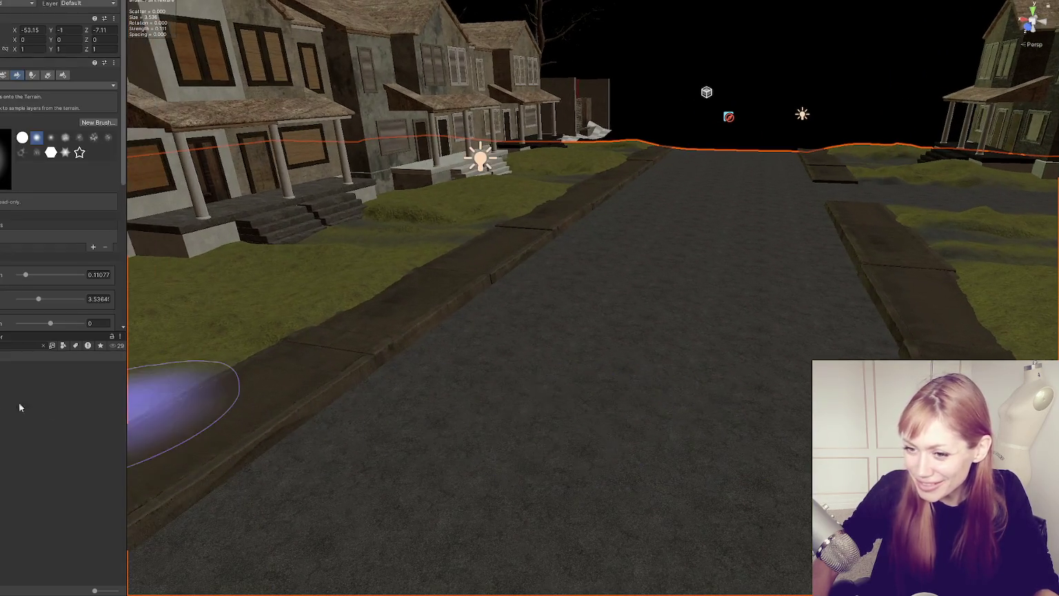
pyautogui.moveTo(183, 412); pyautogui.dragTo(532, 360)
pyautogui.moveTo(665, 360)
pyautogui.mouseDown()
pyautogui.moveTo(541, 350)
pyautogui.moveTo(879, 357)
pyautogui.moveTo(677, 378)
pyautogui.mouseUp()
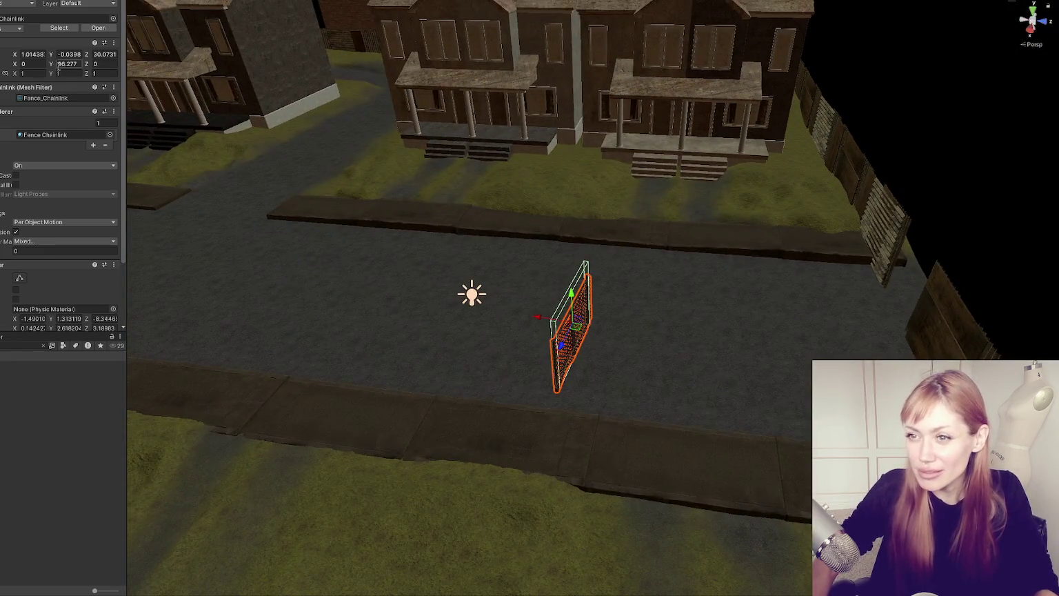
# Step: Set the fence's Rotation Y to 0 and slide it against the left house wall
pyautogui.write('0')
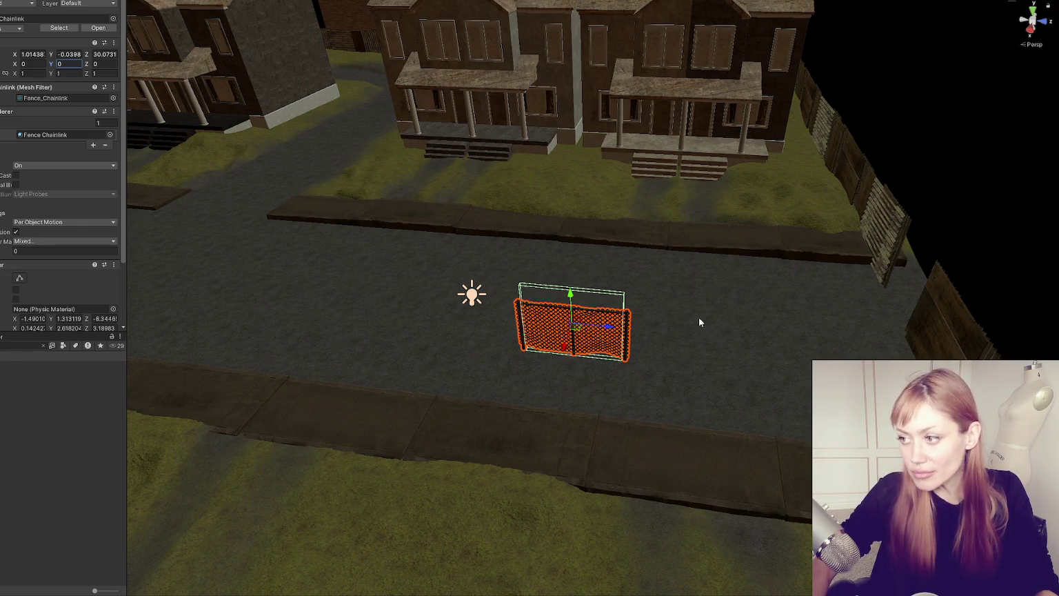
pyautogui.moveTo(610, 329); pyautogui.dragTo(272, 283)
pyautogui.moveTo(611, 433)
pyautogui.mouseDown()
pyautogui.moveTo(295, 423)
pyautogui.moveTo(241, 441)
pyautogui.moveTo(423, 262)
pyautogui.moveTo(472, 185)
pyautogui.mouseUp()
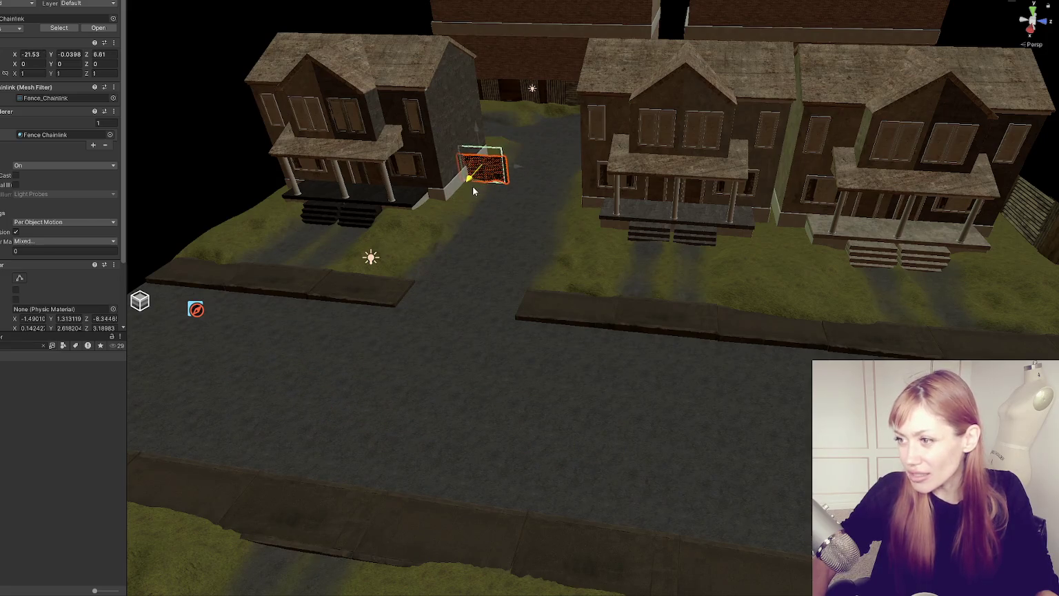
pyautogui.click(471, 191)
pyautogui.press('f')
pyautogui.click(606, 207)
pyautogui.press('f')
pyautogui.scroll(-10, 342, 308)
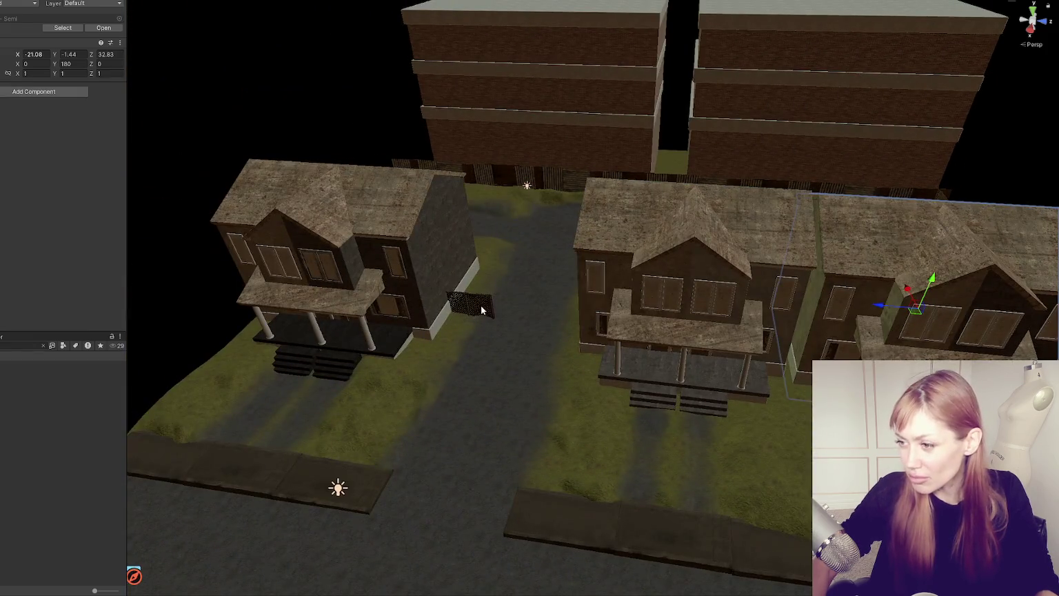
pyautogui.click(482, 310)
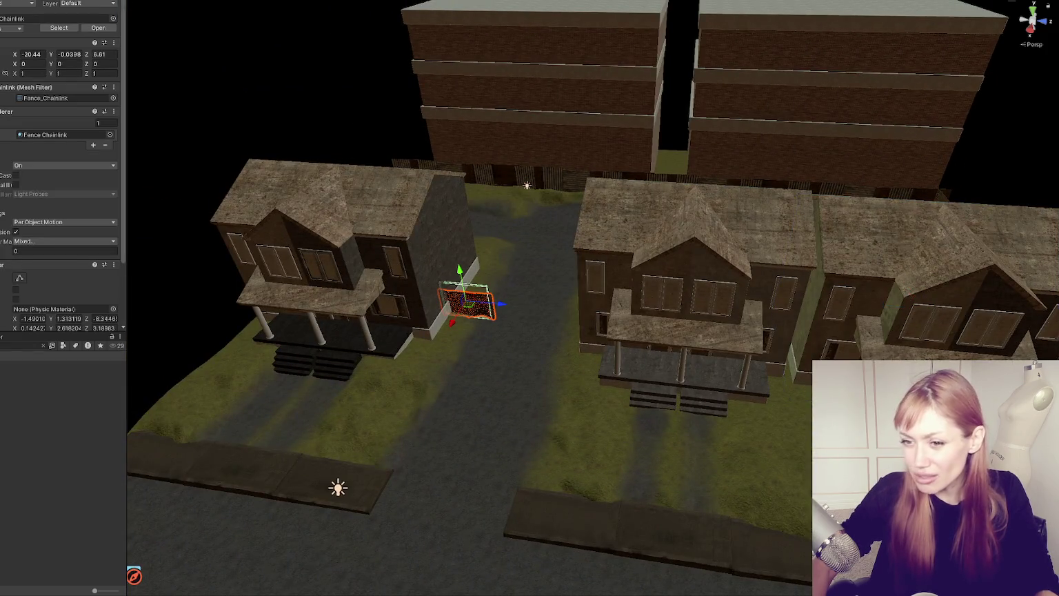
pyautogui.press('f')
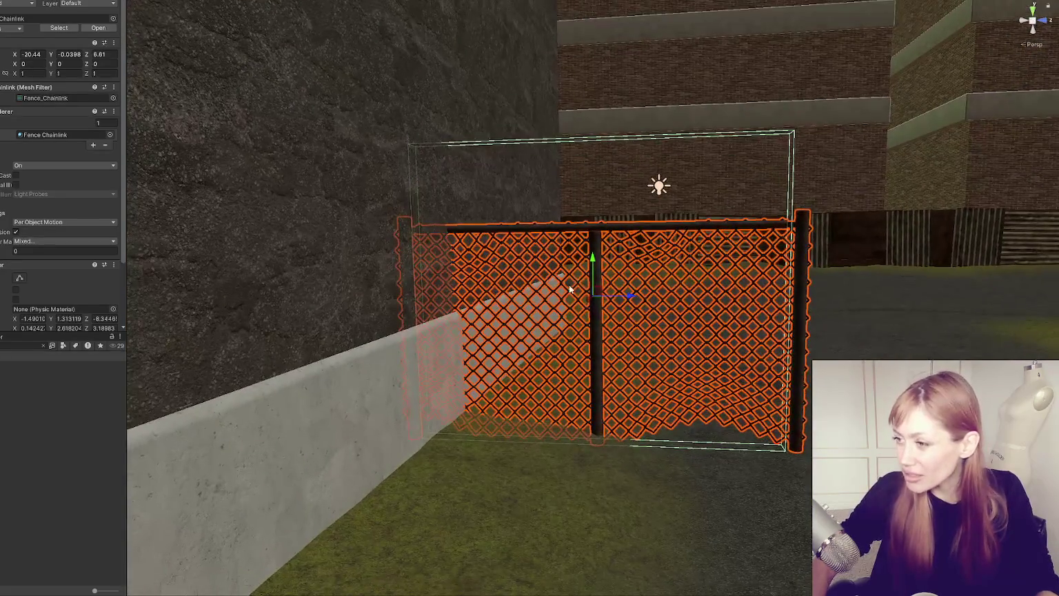
pyautogui.moveTo(592, 261)
pyautogui.mouseDown()
pyautogui.moveTo(581, 272)
pyautogui.moveTo(593, 276)
pyautogui.mouseUp()
pyautogui.moveTo(628, 310)
pyautogui.mouseDown()
pyautogui.moveTo(717, 314)
pyautogui.moveTo(671, 320)
pyautogui.mouseUp()
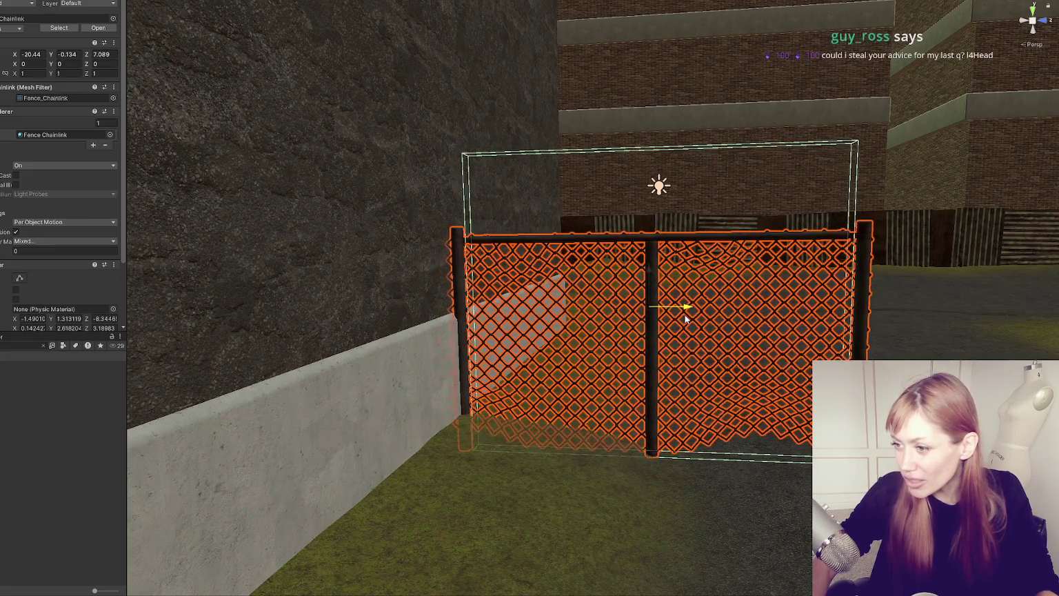
# Step: Reselect the fence and frame it left of centre in the view
pyautogui.click(845, 325)
pyautogui.moveTo(844, 325); pyautogui.dragTo(462, 283)
pyautogui.scroll(-6, 462, 283)
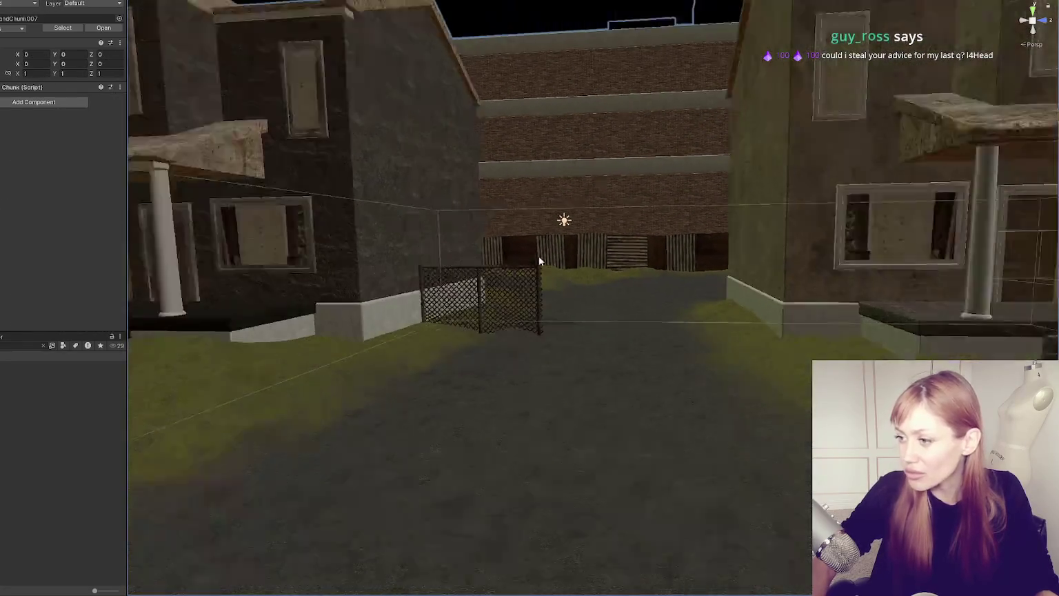
pyautogui.click(546, 299)
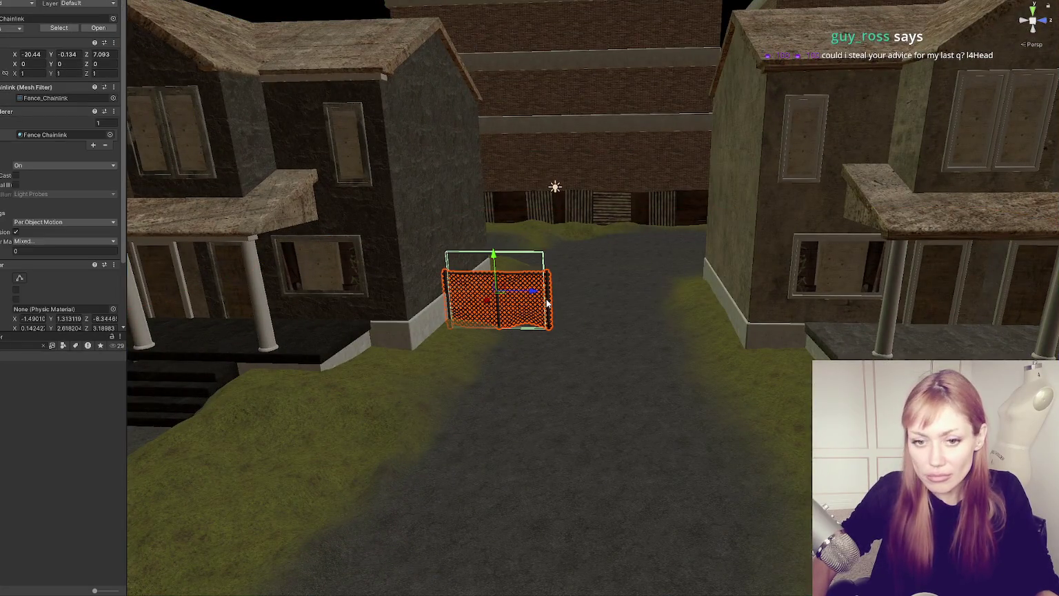
pyautogui.moveTo(529, 307)
pyautogui.mouseDown()
pyautogui.moveTo(525, 293)
pyautogui.moveTo(549, 293)
pyautogui.moveTo(529, 338)
pyautogui.moveTo(133, 314)
pyautogui.mouseUp()
pyautogui.scroll(5, 748, 308)
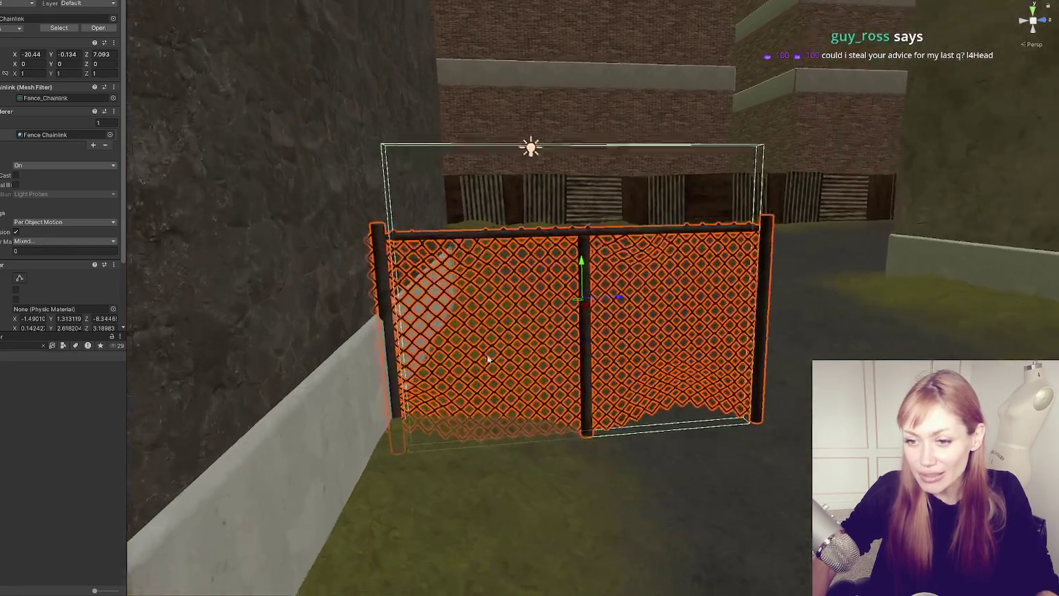
pyautogui.scroll(-8, 747, 307)
pyautogui.moveTo(749, 291); pyautogui.dragTo(478, 291)
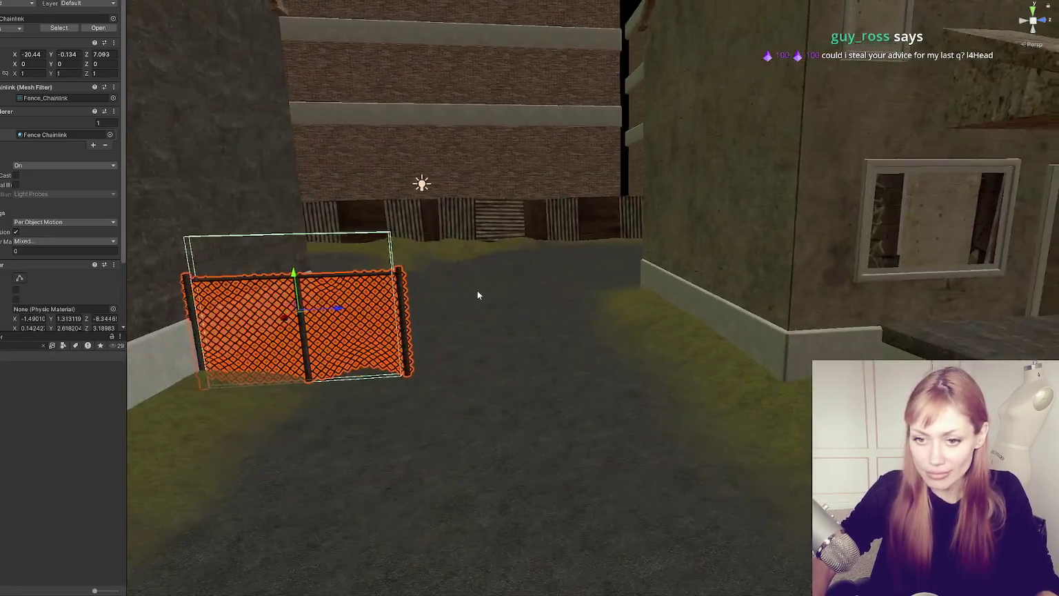
pyautogui.scroll(-3, 476, 298)
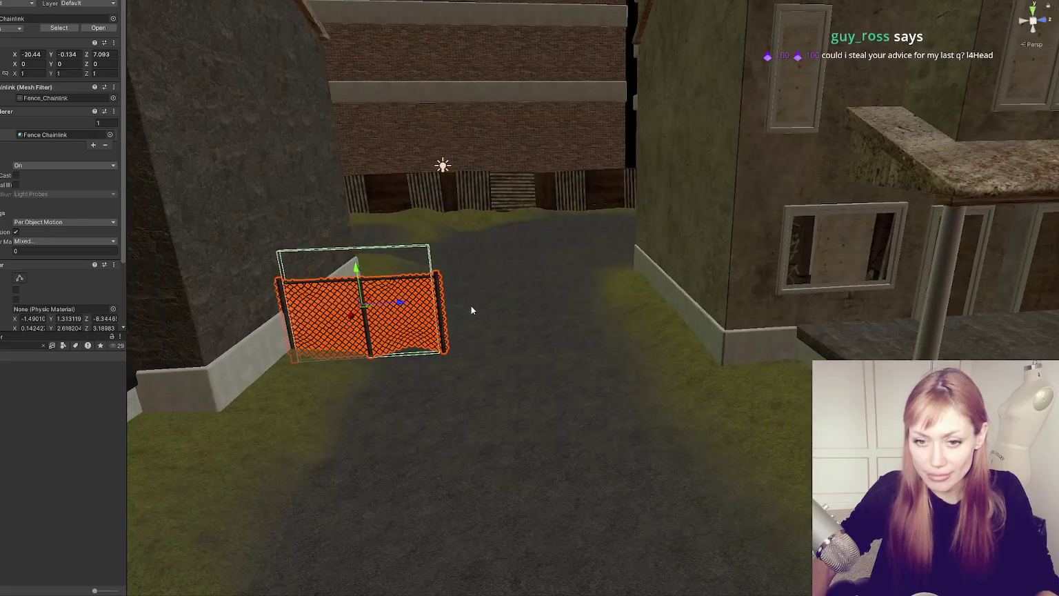
# Step: Duplicate the fence with Ctrl+D and move the copy against the right house
pyautogui.hotkey('ctrl', 'd')
pyautogui.moveTo(407, 301)
pyautogui.mouseDown()
pyautogui.moveTo(693, 296)
pyautogui.moveTo(638, 291)
pyautogui.moveTo(649, 302)
pyautogui.mouseUp()
pyautogui.click(638, 267)
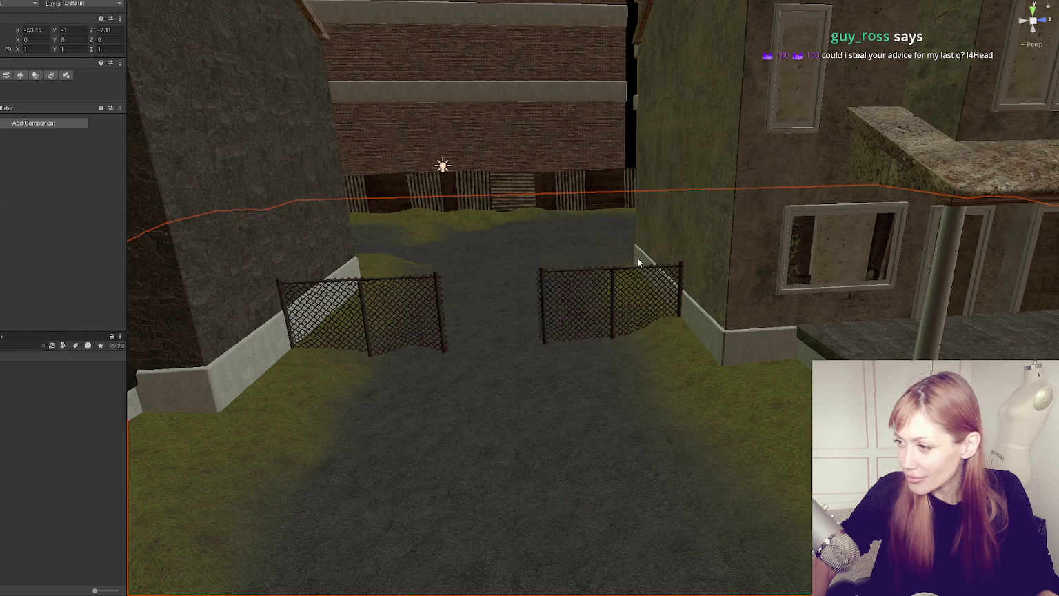
pyautogui.click(620, 290)
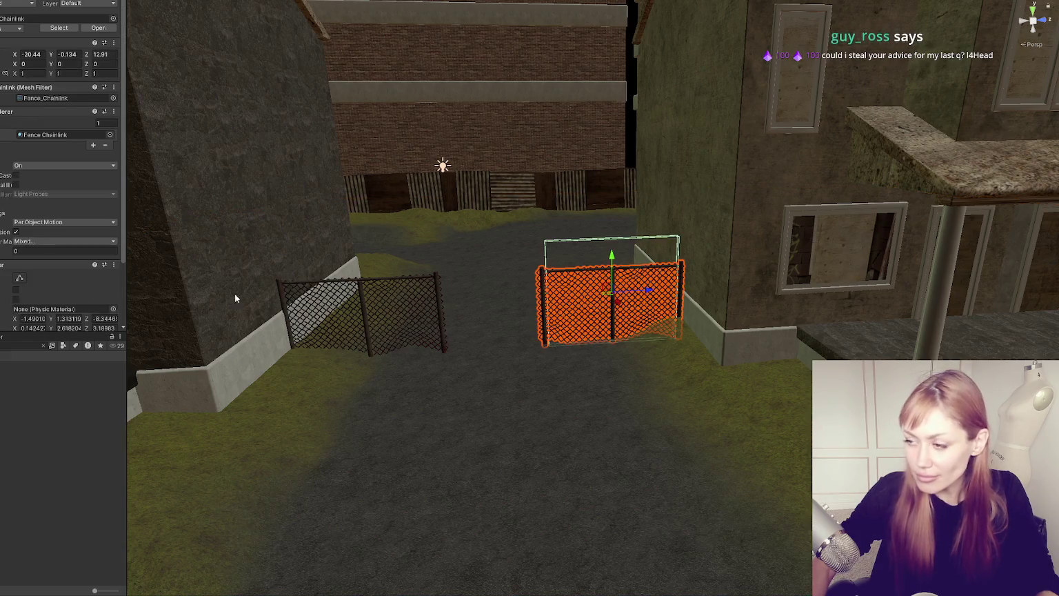
pyautogui.moveTo(611, 258); pyautogui.dragTo(611, 254)
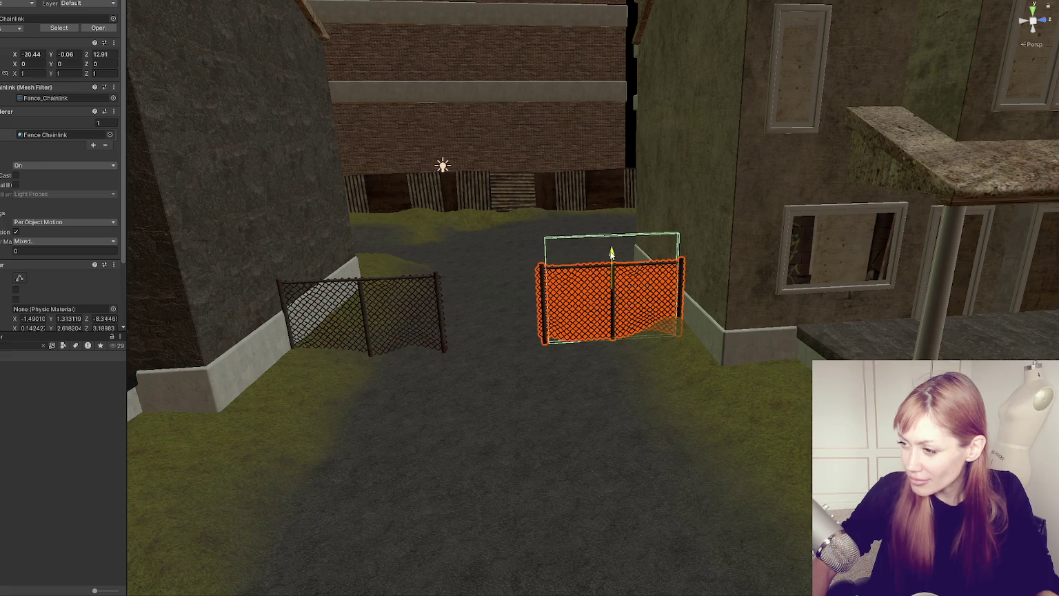
pyautogui.moveTo(646, 289); pyautogui.dragTo(719, 285)
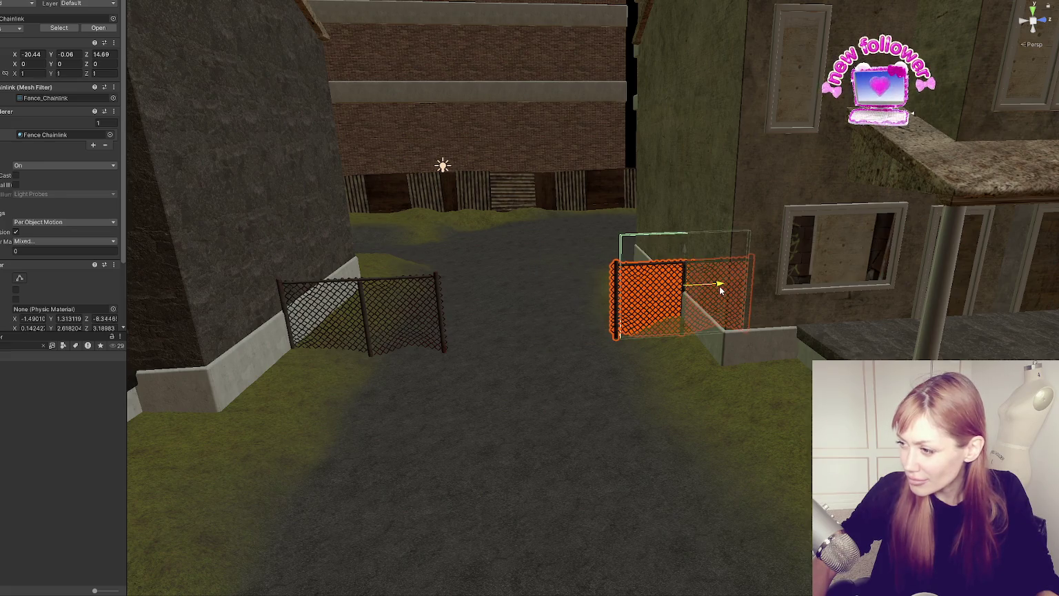
# Step: Slide the left fence snugly onto the House_1 wall and deselect it
pyautogui.click(291, 324)
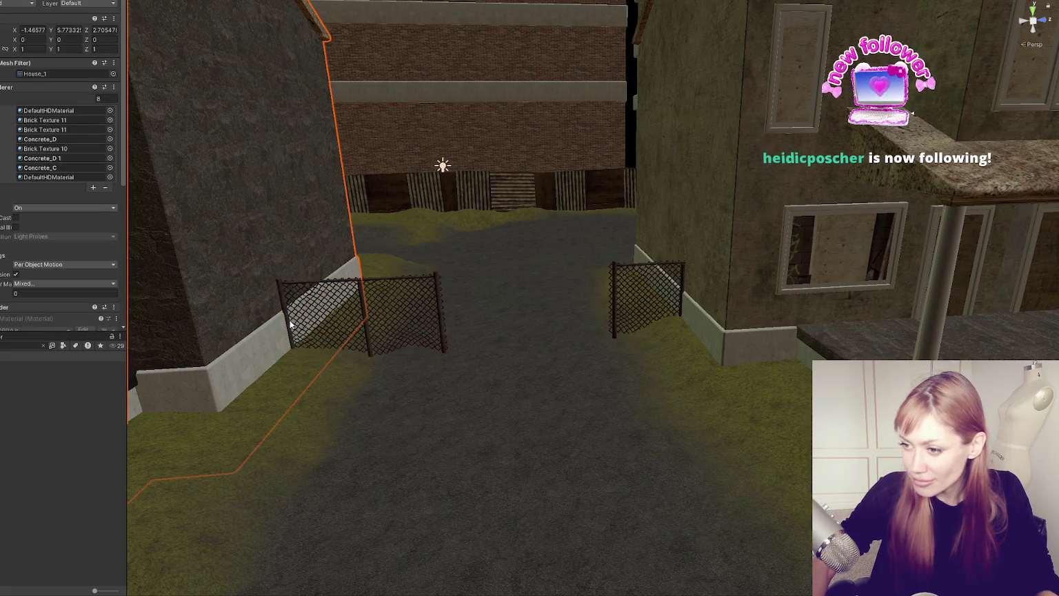
pyautogui.click(291, 324)
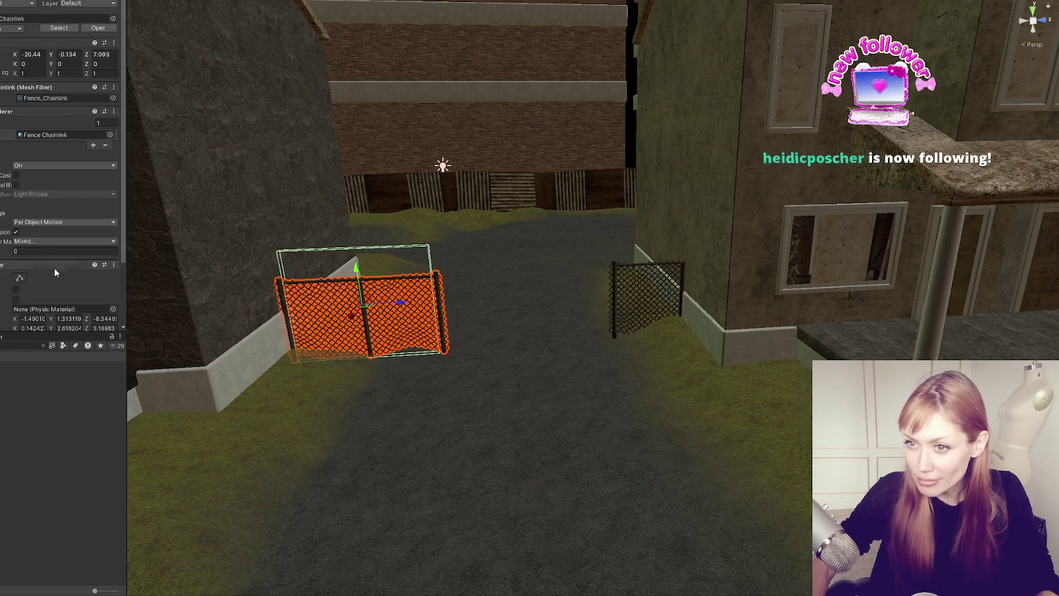
pyautogui.moveTo(404, 301); pyautogui.dragTo(325, 305)
pyautogui.click(11, 505)
pyautogui.scroll(-5, 684, 306)
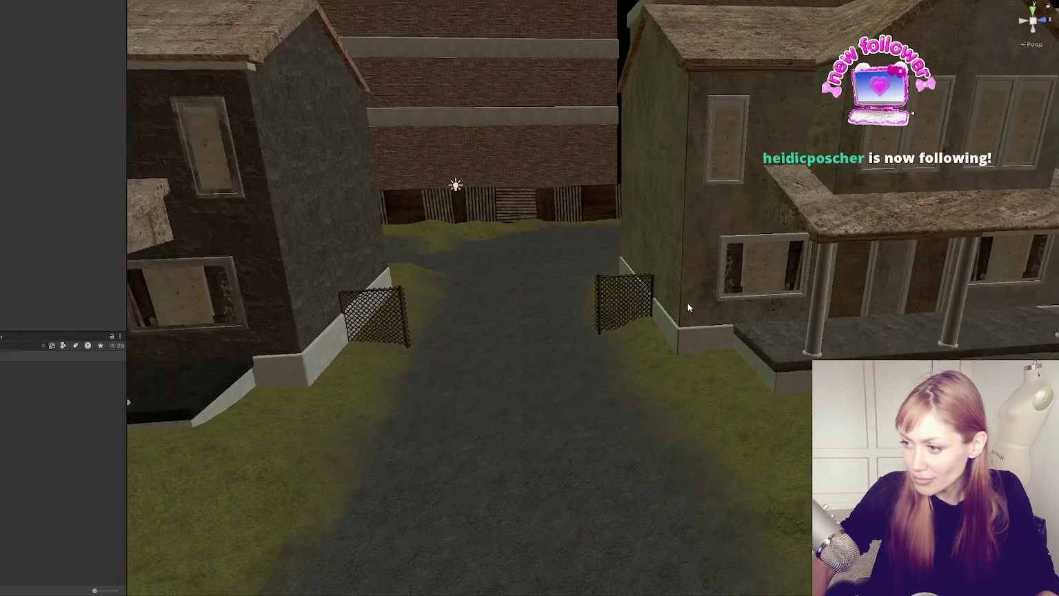
pyautogui.scroll(-5, 676, 297)
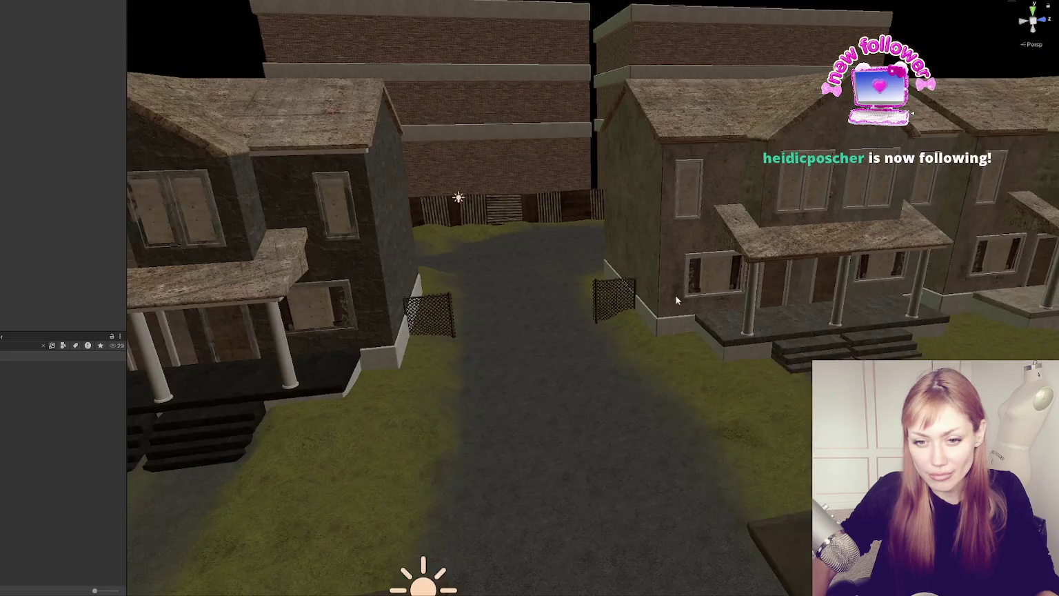
pyautogui.moveTo(729, 262); pyautogui.dragTo(544, 259)
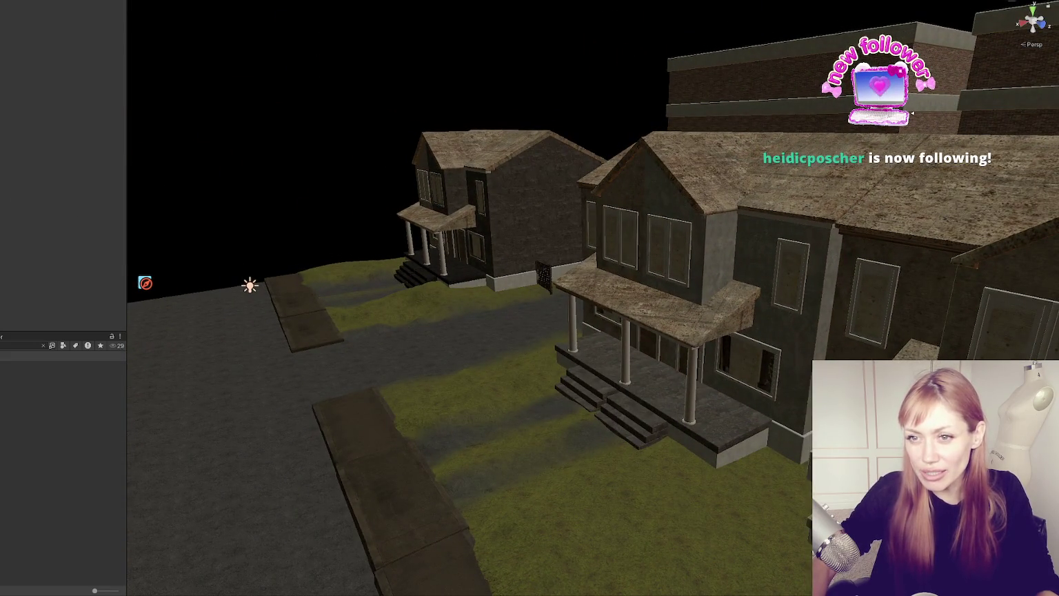
pyautogui.moveTo(323, 224); pyautogui.dragTo(3, 90)
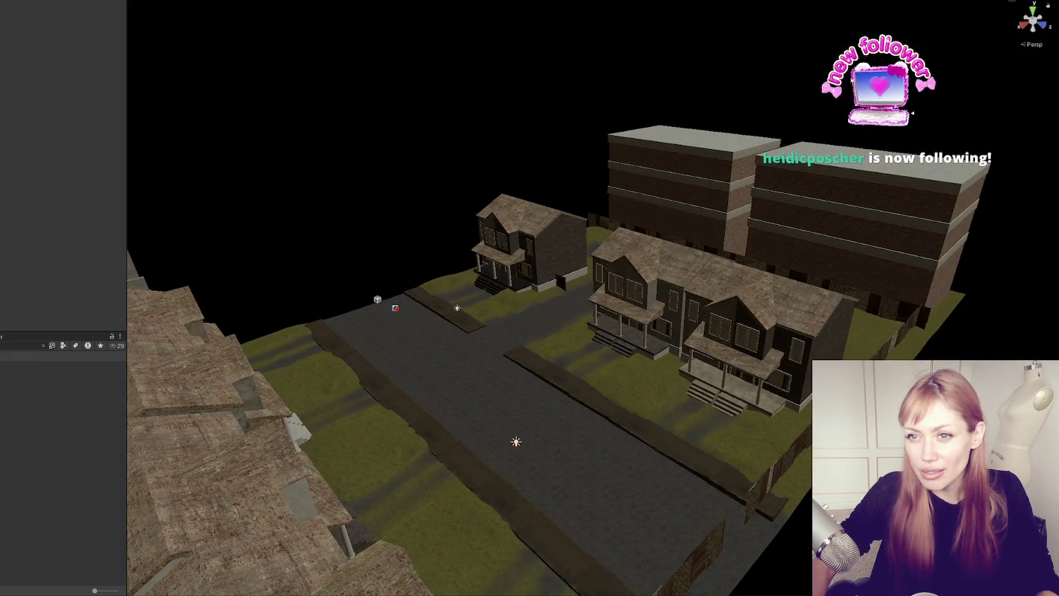
pyautogui.click(378, 299)
pyautogui.click(466, 360)
pyautogui.press('f')
pyautogui.moveTo(652, 348); pyautogui.dragTo(897, 273)
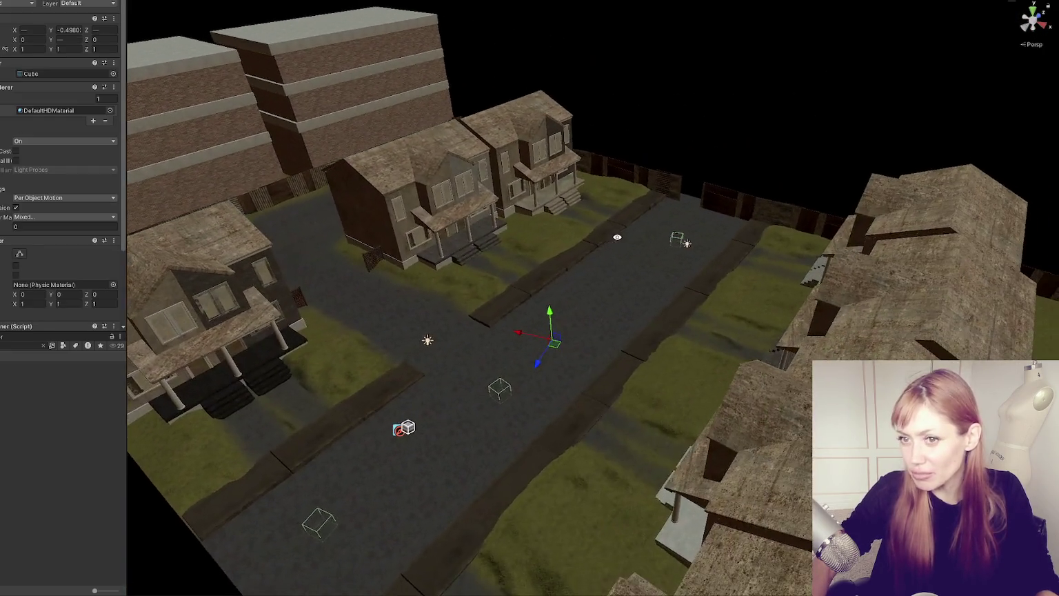
# Step: Move three marker cubes to mid-street, beside the left house and toward the houses
pyautogui.click(317, 522)
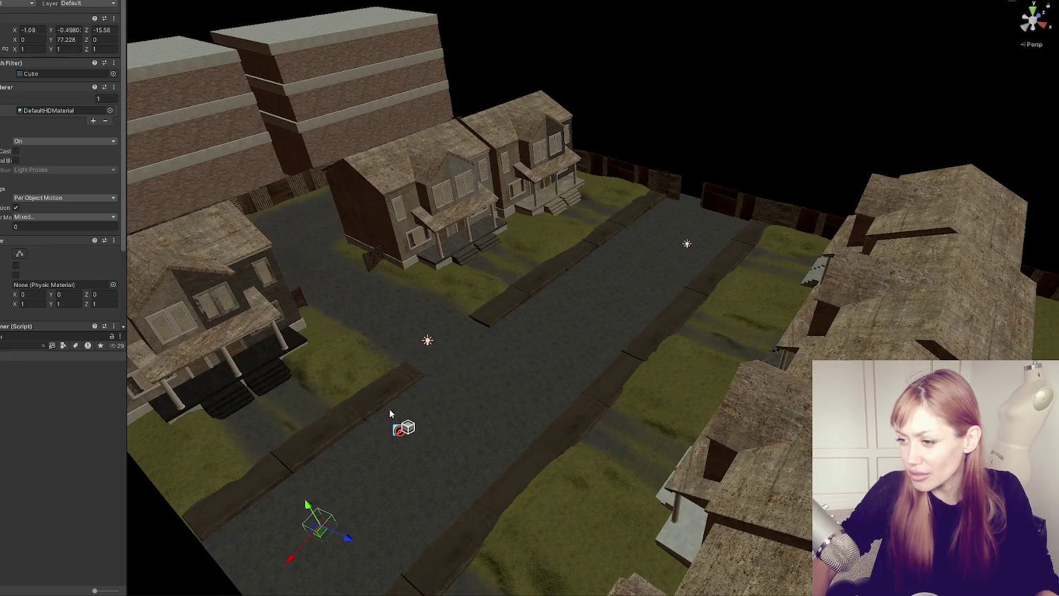
pyautogui.moveTo(288, 561)
pyautogui.mouseDown()
pyautogui.moveTo(467, 359)
pyautogui.moveTo(389, 314)
pyautogui.moveTo(317, 293)
pyautogui.moveTo(333, 295)
pyautogui.mouseUp()
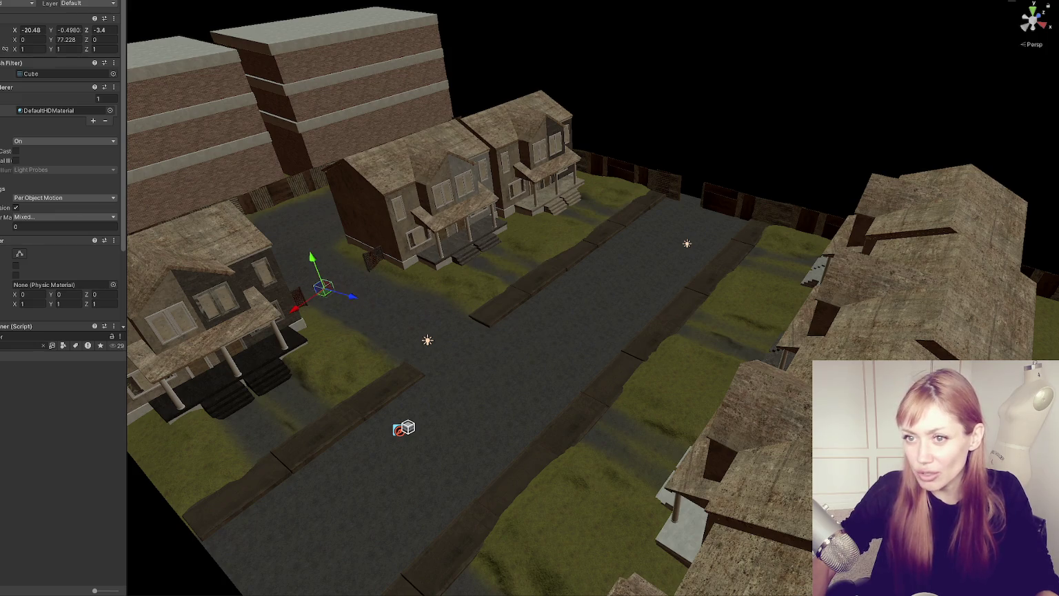
pyautogui.click(497, 387)
pyautogui.moveTo(525, 402); pyautogui.dragTo(344, 283)
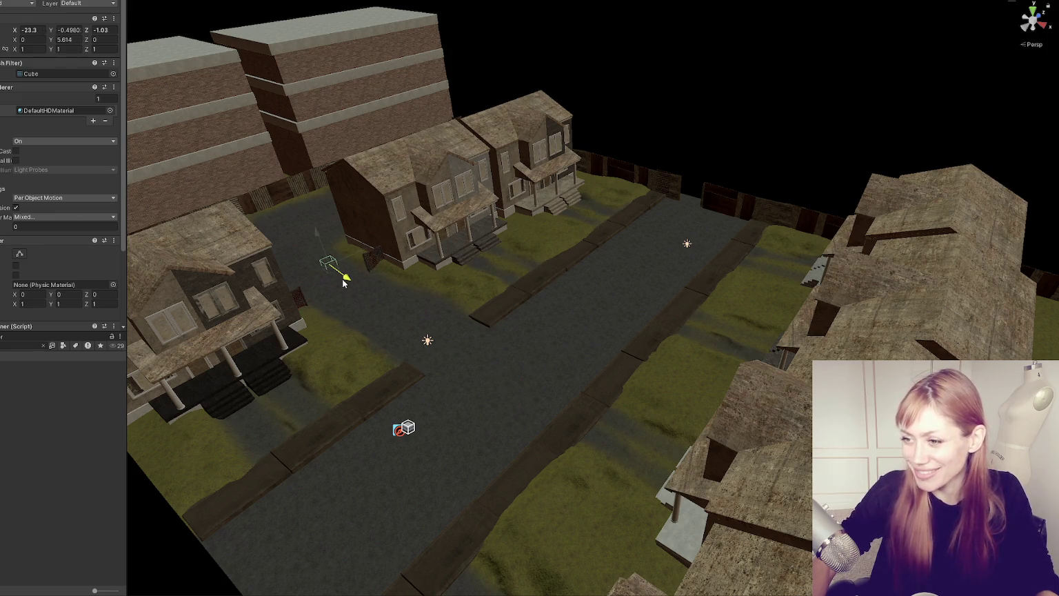
pyautogui.click(678, 239)
pyautogui.moveTo(641, 236); pyautogui.dragTo(495, 219)
pyautogui.click(376, 351)
pyautogui.click(387, 372)
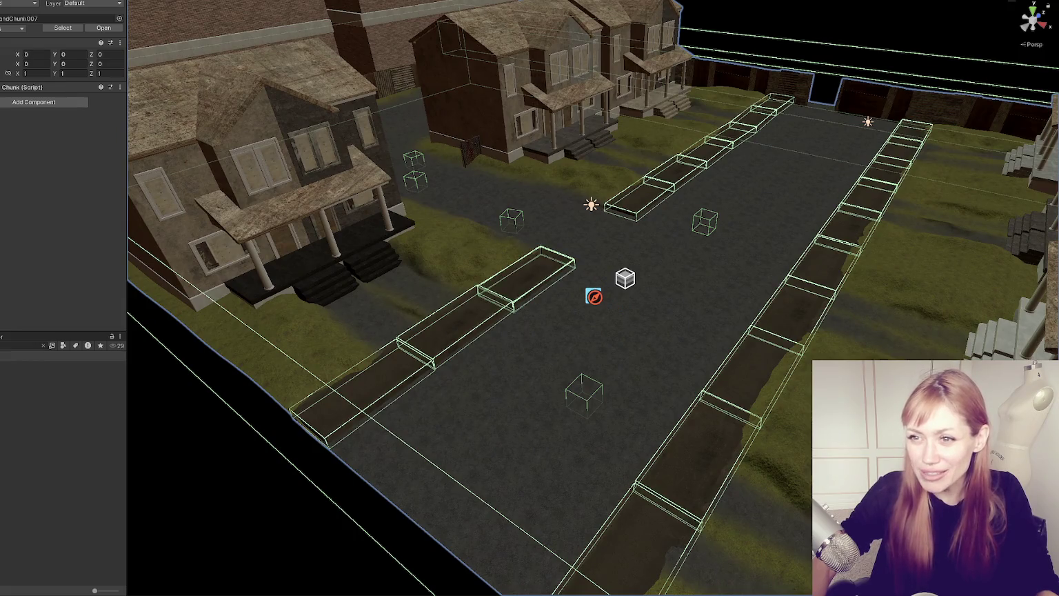
# Step: Expand Chunk (Script) and drag NPC Spawners from the Hierarchy into its three spawner slots
pyautogui.click(20, 87)
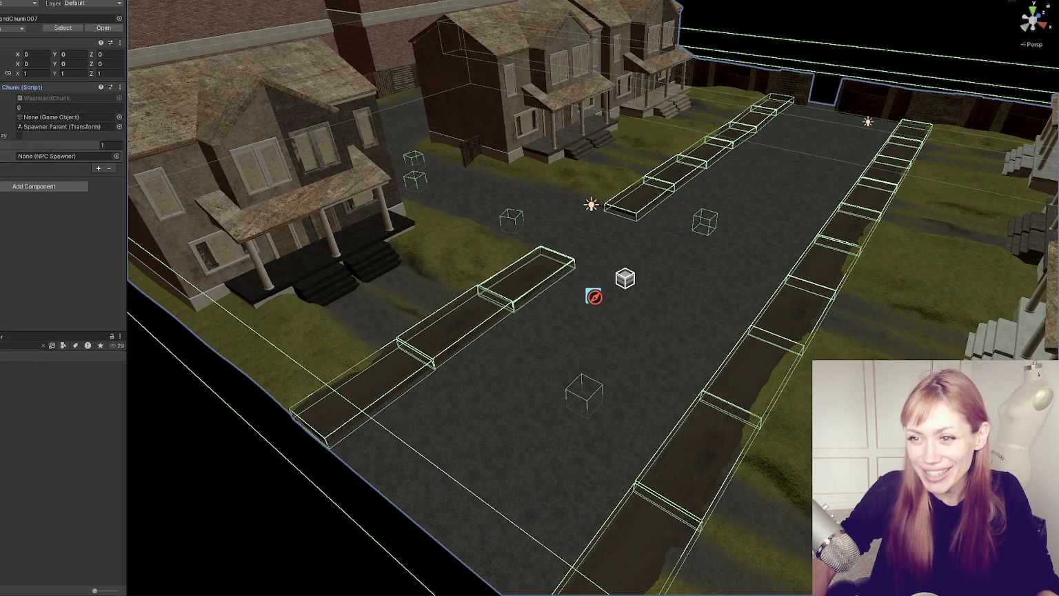
pyautogui.moveTo(3, 139)
pyautogui.mouseDown()
pyautogui.moveTo(34, 159)
pyautogui.moveTo(19, 139)
pyautogui.mouseUp()
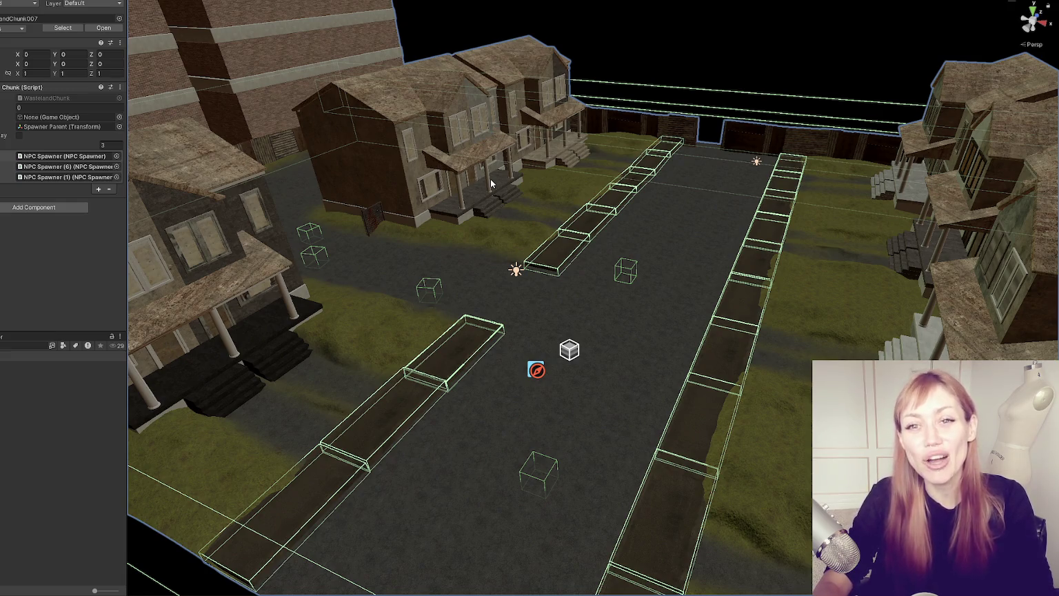
pyautogui.scroll(1, 738, 71)
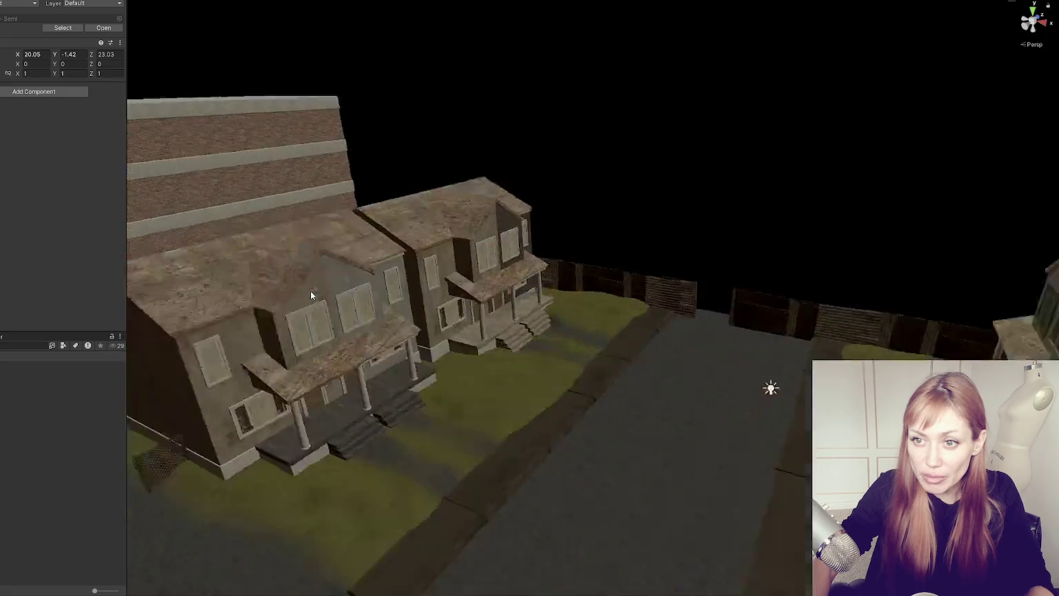
# Step: Fly the Scene camera out of the building to overlook the fenced street
pyautogui.moveTo(311, 290)
pyautogui.mouseDown()
pyautogui.moveTo(317, 267)
pyautogui.moveTo(558, 275)
pyautogui.moveTo(580, 325)
pyautogui.moveTo(509, 308)
pyautogui.moveTo(608, 333)
pyautogui.moveTo(493, 376)
pyautogui.moveTo(503, 276)
pyautogui.moveTo(406, 285)
pyautogui.moveTo(255, 336)
pyautogui.moveTo(411, 333)
pyautogui.moveTo(476, 314)
pyautogui.moveTo(473, 194)
pyautogui.moveTo(362, 420)
pyautogui.moveTo(416, 391)
pyautogui.moveTo(506, 413)
pyautogui.mouseUp()
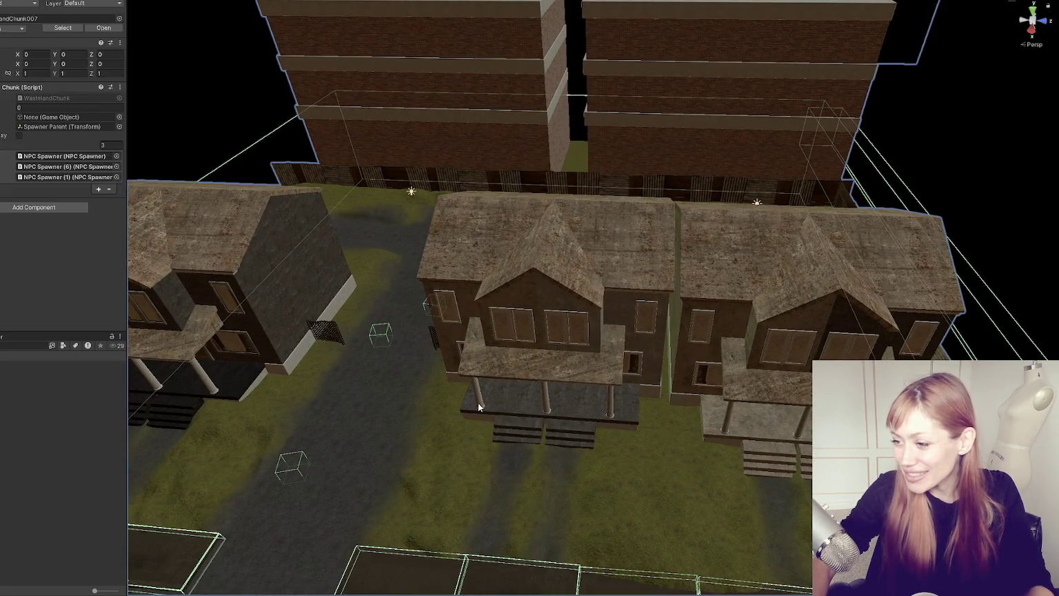
# Step: Select House_1, frame it with F, and orbit down to a low side view
pyautogui.click(476, 404)
pyautogui.press('f')
pyautogui.moveTo(394, 421)
pyautogui.mouseDown()
pyautogui.moveTo(430, 324)
pyautogui.moveTo(457, 293)
pyautogui.moveTo(414, 303)
pyautogui.moveTo(327, 364)
pyautogui.mouseUp()
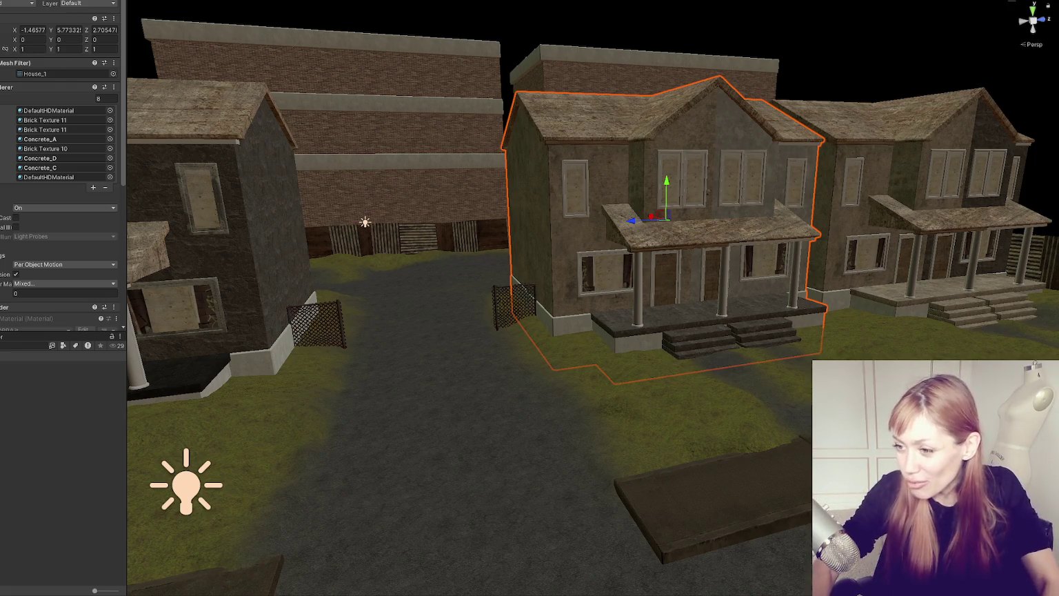
# Step: Frame the first chain-link fence and nudge and tilt it slightly
pyautogui.click(343, 318)
pyautogui.press('f')
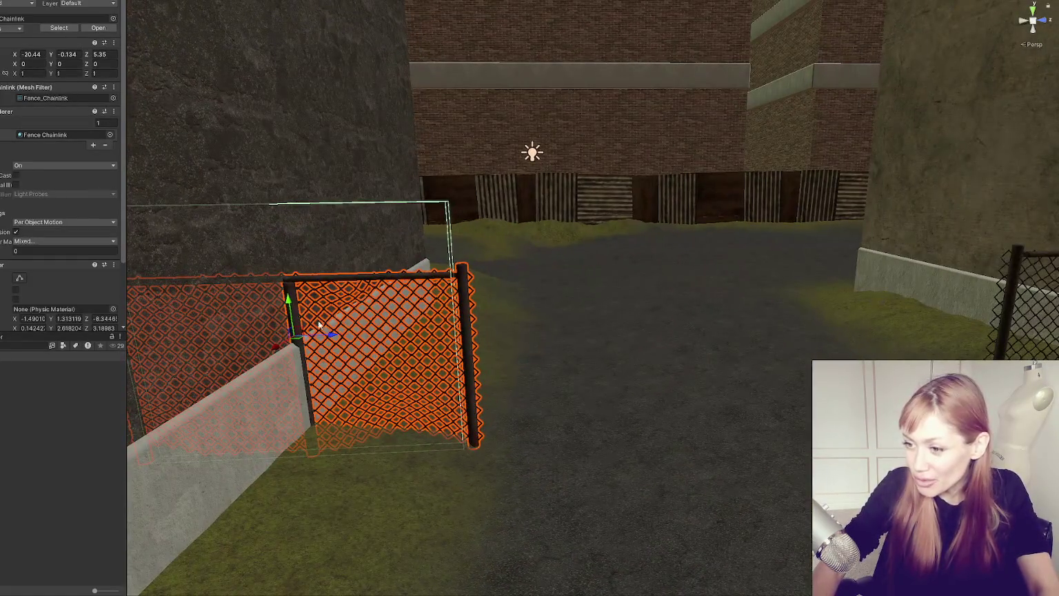
pyautogui.moveTo(331, 335)
pyautogui.mouseDown()
pyautogui.moveTo(298, 276)
pyautogui.moveTo(298, 296)
pyautogui.moveTo(333, 334)
pyautogui.mouseUp()
pyautogui.press('e')
pyautogui.press('w')
# Step: Tilt the second fence about -1.03° on X and shift it slightly along its depth
pyautogui.click(609, 294)
pyautogui.click(609, 293)
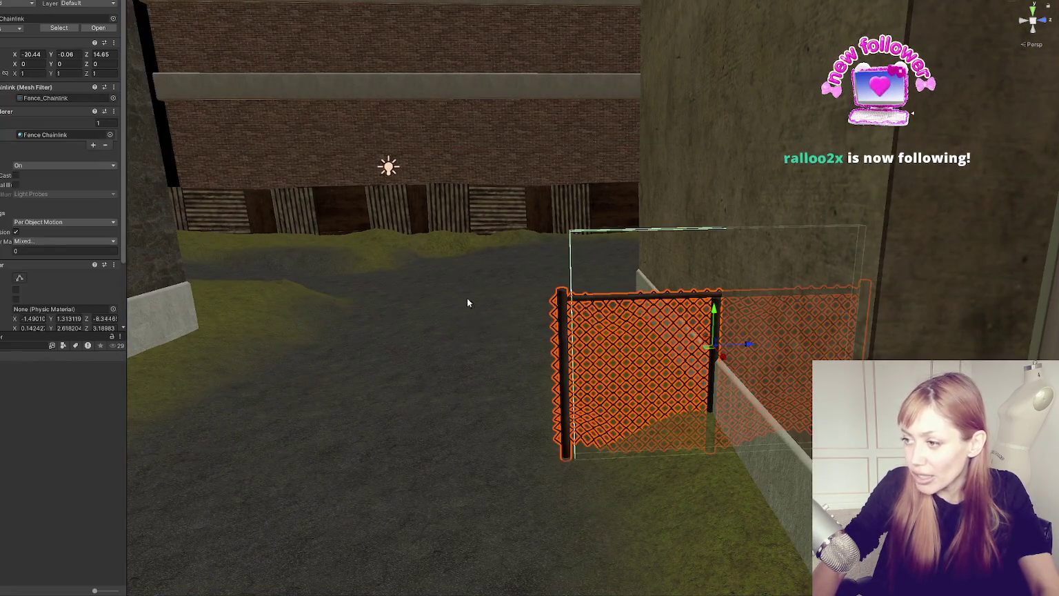
pyautogui.press('e')
pyautogui.moveTo(704, 314); pyautogui.dragTo(701, 316)
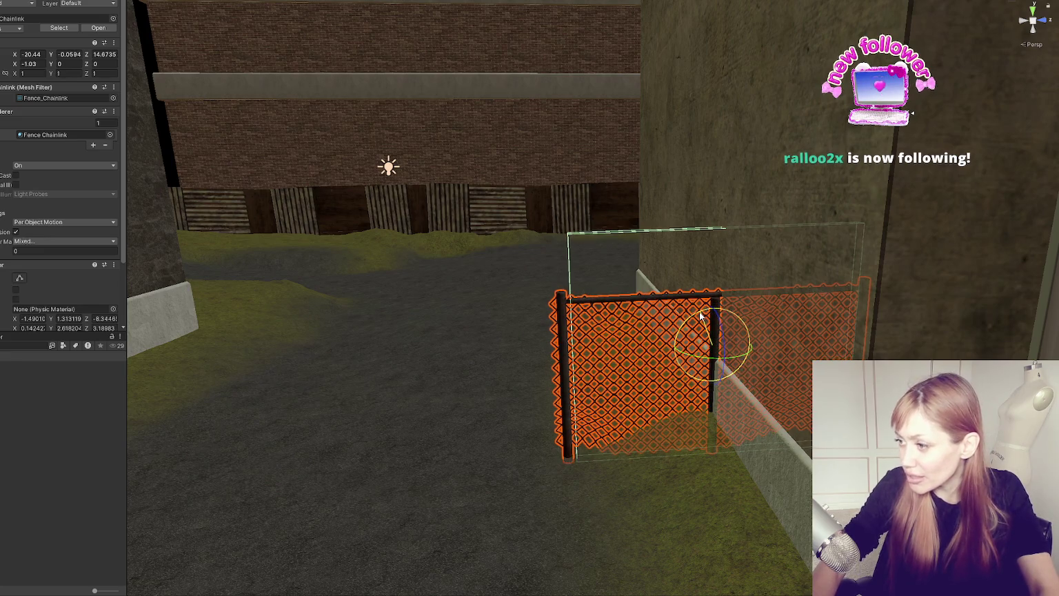
pyautogui.press('w')
pyautogui.press('e')
pyautogui.press('w')
pyautogui.moveTo(750, 345); pyautogui.dragTo(749, 344)
# Step: Select the street chunk and orbit to a ground-level view facing the houses
pyautogui.scroll(-3, 747, 340)
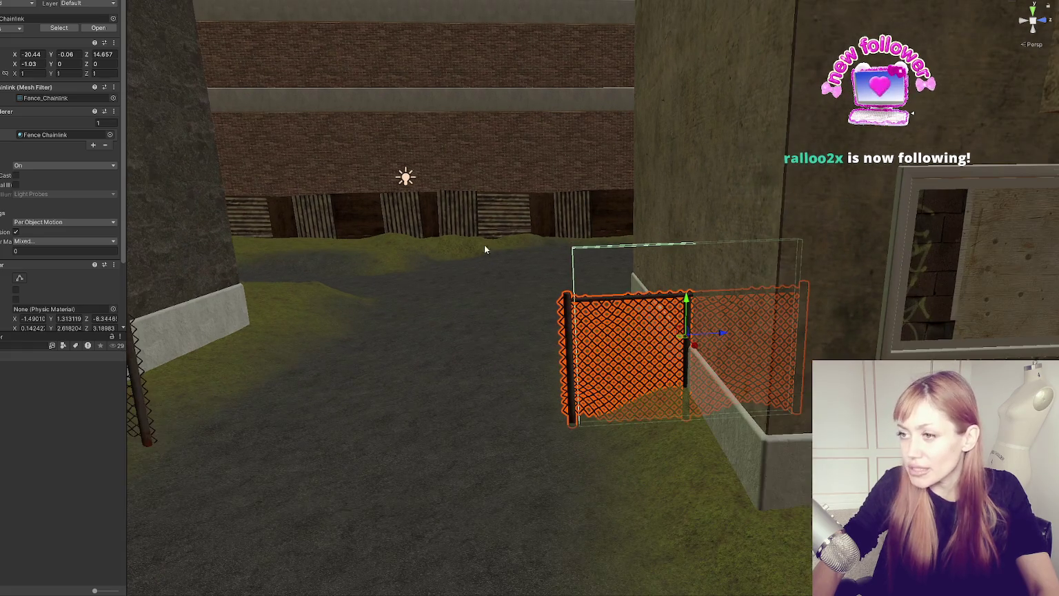
pyautogui.scroll(-3, 508, 205)
pyautogui.click(637, 225)
pyautogui.scroll(-2, 638, 225)
pyautogui.moveTo(637, 225)
pyautogui.mouseDown()
pyautogui.moveTo(793, 276)
pyautogui.moveTo(738, 361)
pyautogui.moveTo(374, 310)
pyautogui.mouseUp()
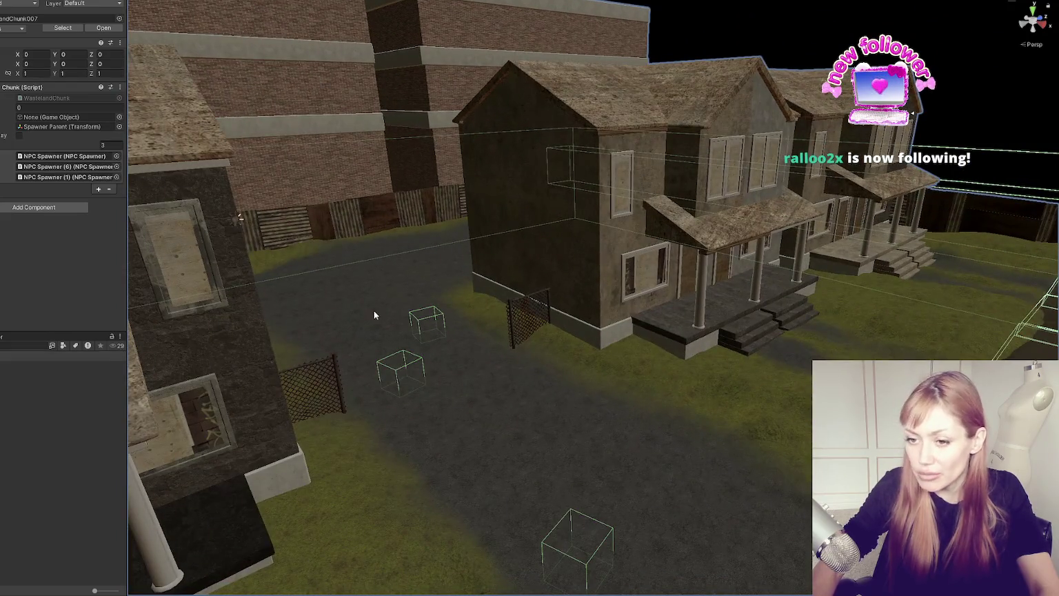
pyautogui.moveTo(607, 441)
pyautogui.mouseDown()
pyautogui.moveTo(544, 421)
pyautogui.moveTo(444, 428)
pyautogui.mouseUp()
pyautogui.scroll(-3, 445, 428)
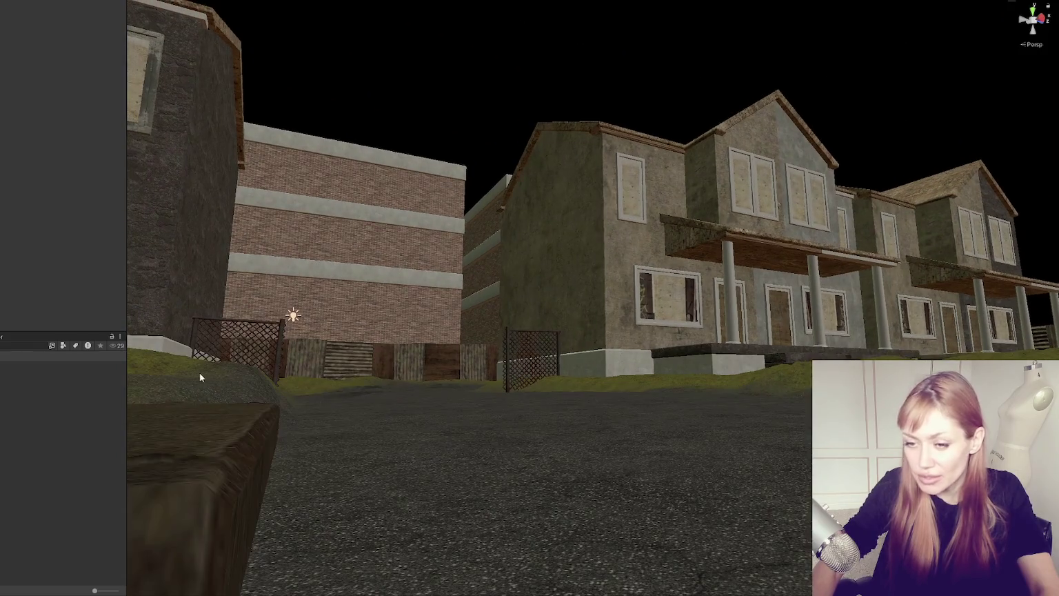
pyautogui.moveTo(199, 372); pyautogui.dragTo(516, 439)
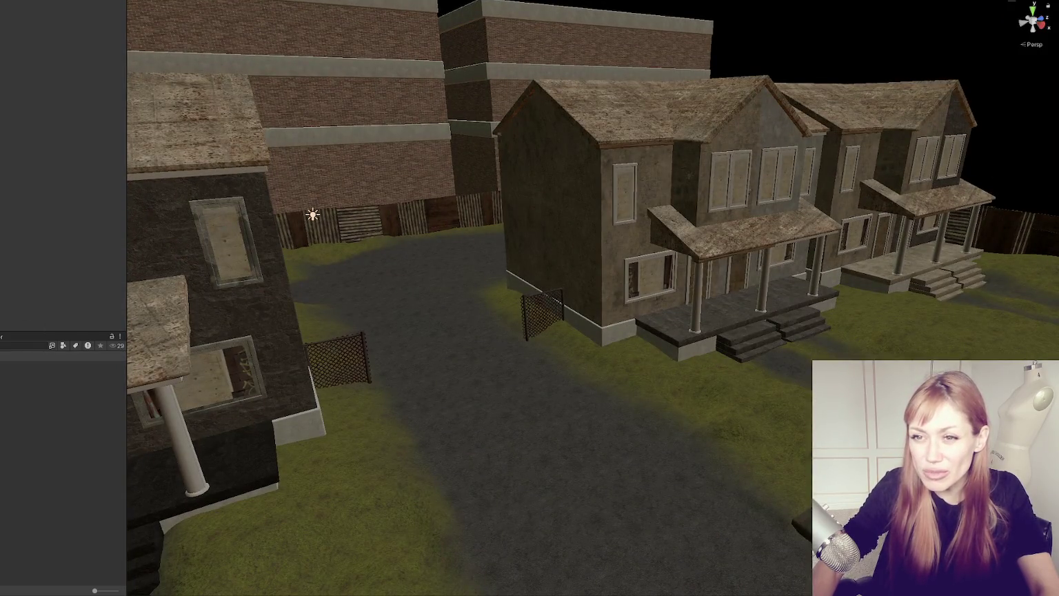
# Step: Select WastelandChunk007 and review its list of prefab overrides
pyautogui.click(690, 179)
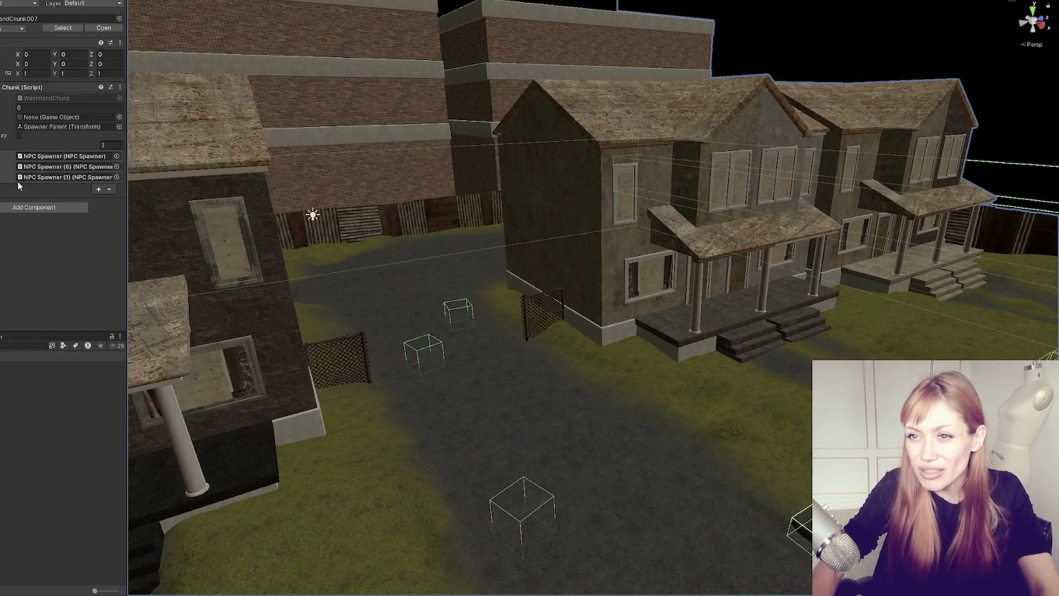
pyautogui.click(35, 4)
pyautogui.click(24, 28)
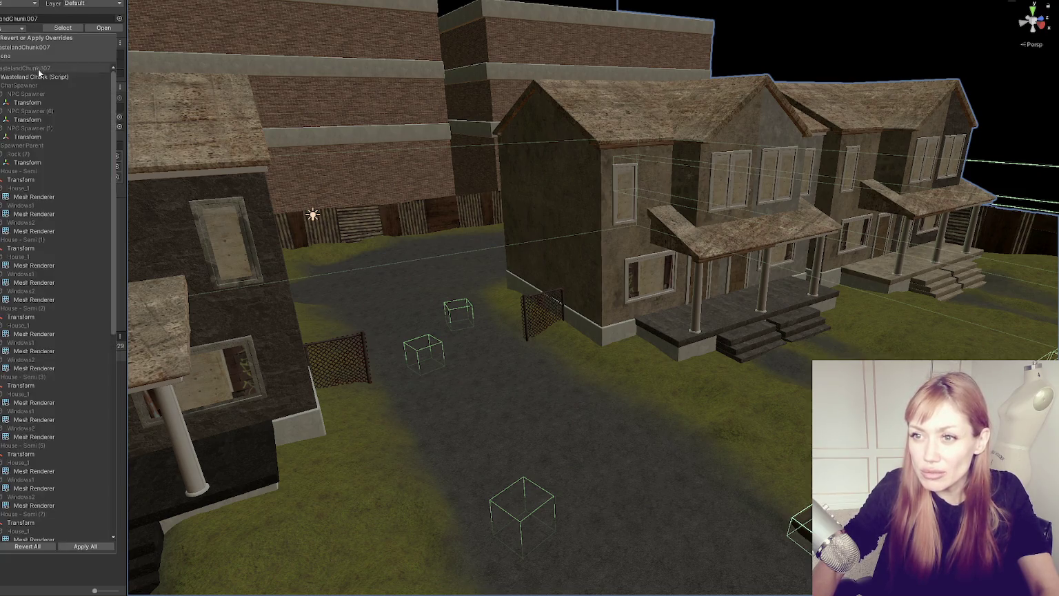
# Step: Undo the accidental changes, then Apply All overrides to the WastelandChunk007 prefab
pyautogui.click(71, 524)
pyautogui.hotkey('ctrl', 'z')
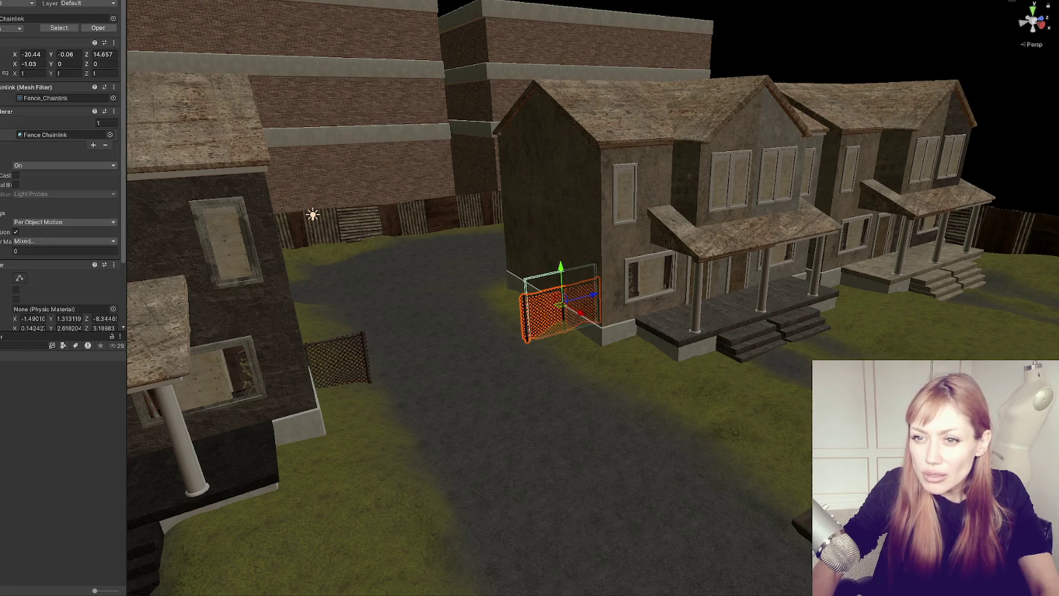
pyautogui.hotkey('ctrl', 'z')
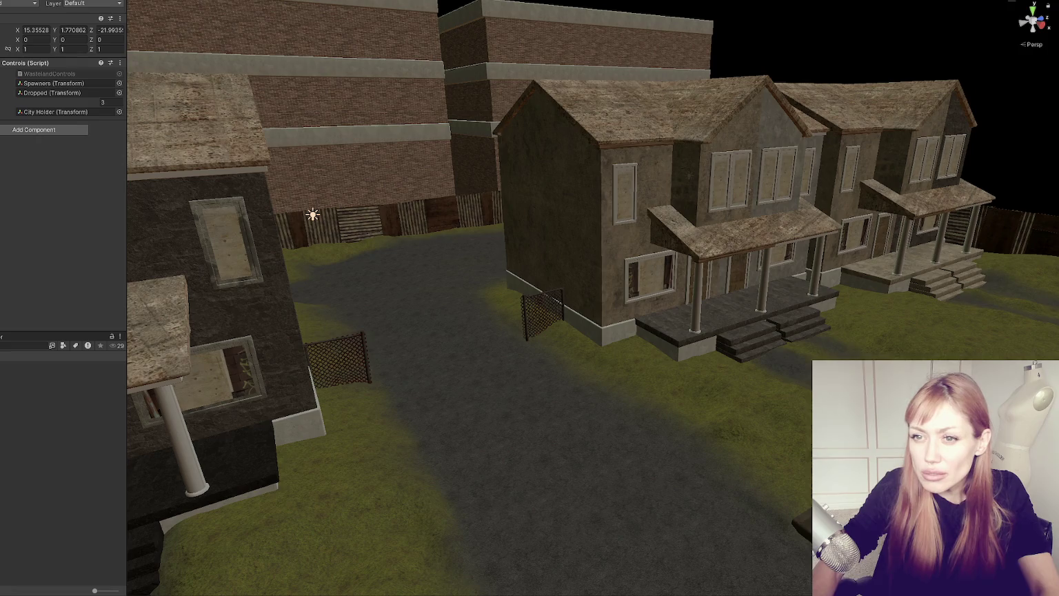
pyautogui.hotkey('ctrl', 'z')
pyautogui.click(13, 27)
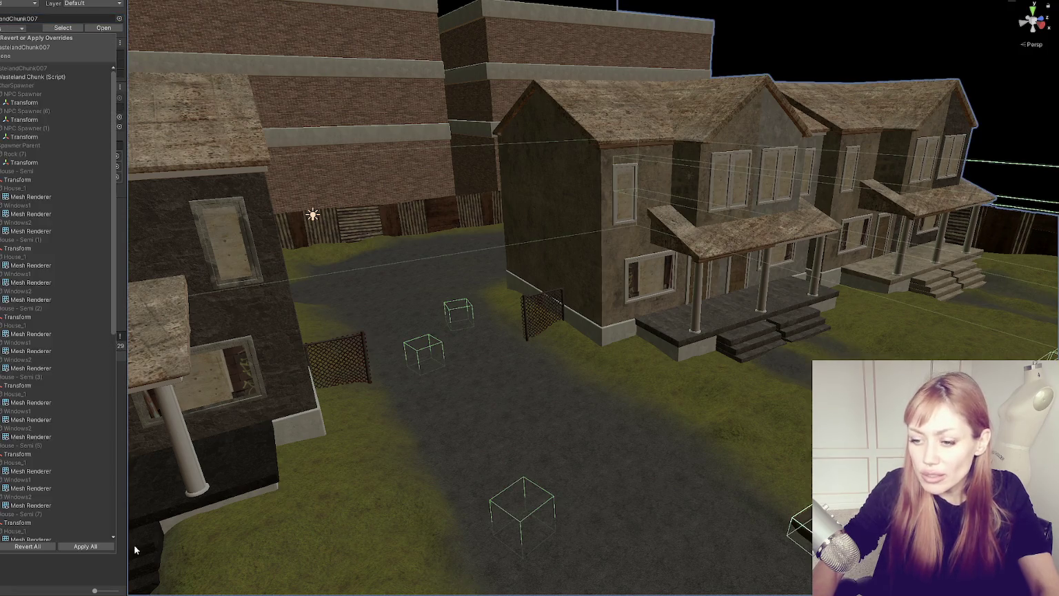
pyautogui.click(95, 545)
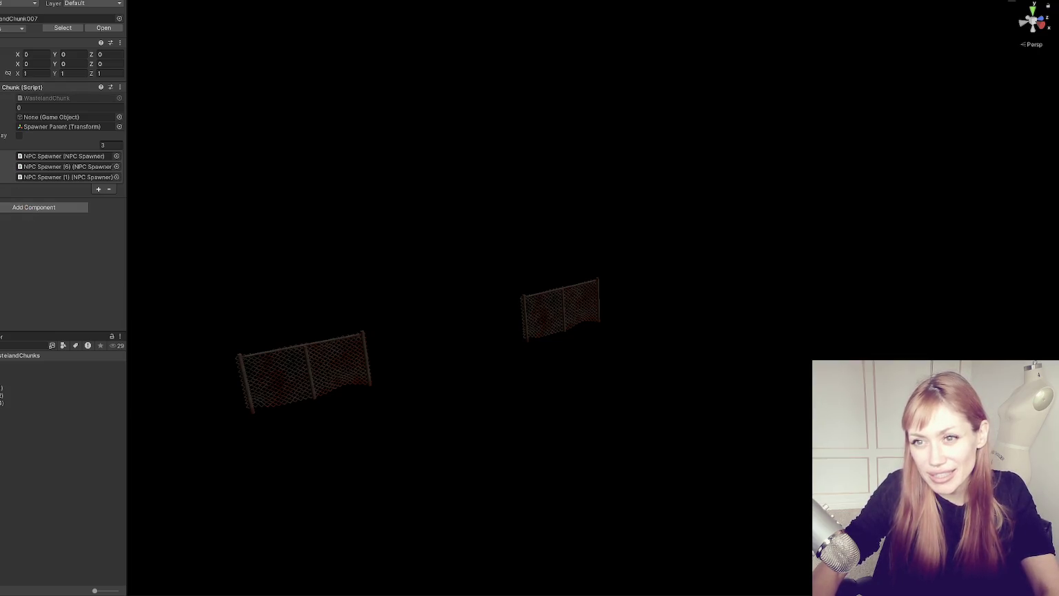
# Step: Select the near chain-link fence and Apply All pending overrides, including the NPC spawner list
pyautogui.click(287, 316)
pyautogui.click(312, 356)
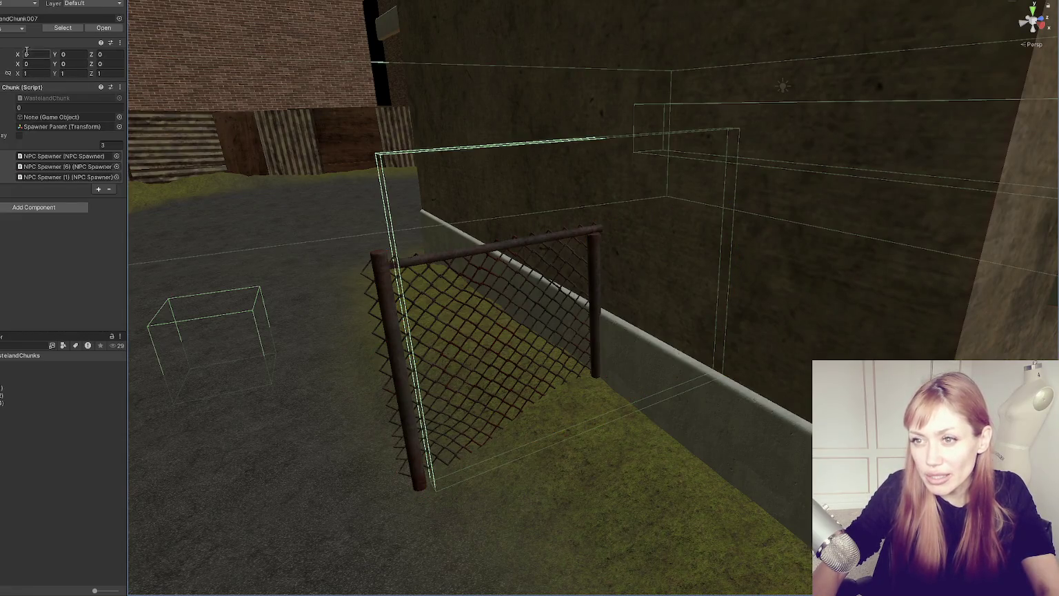
pyautogui.click(17, 28)
pyautogui.click(82, 94)
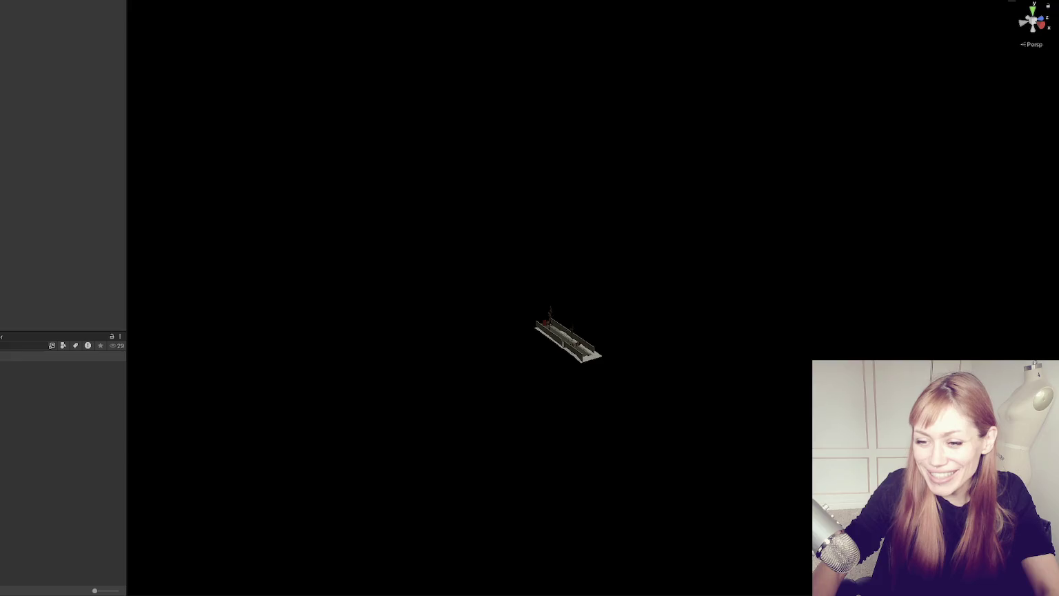
# Step: Confirm the launch dialog and start STRAIN in DEV MODE from the title menu
pyautogui.click(434, 296)
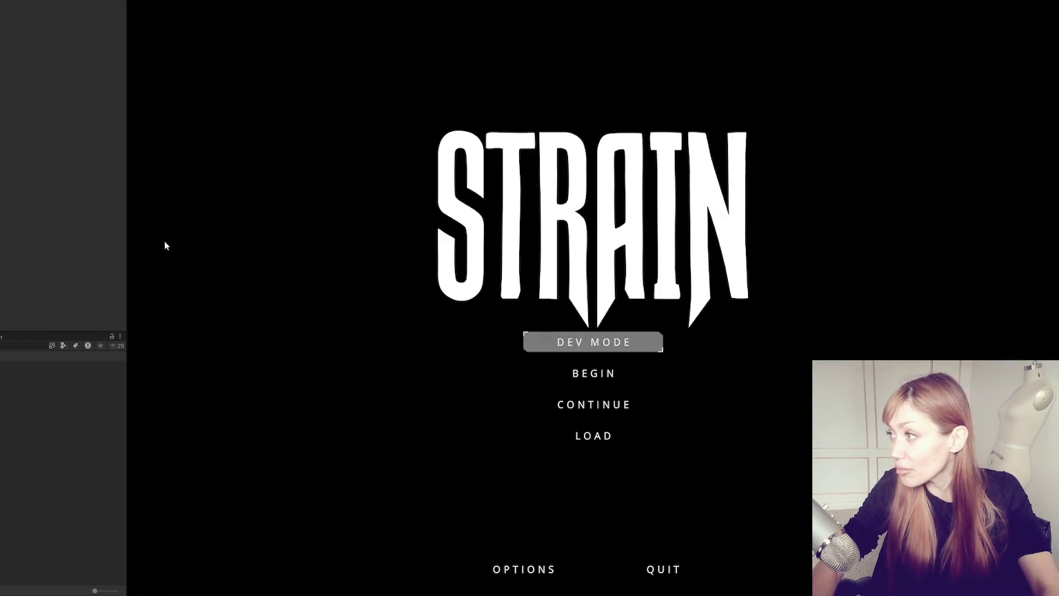
pyautogui.click(569, 341)
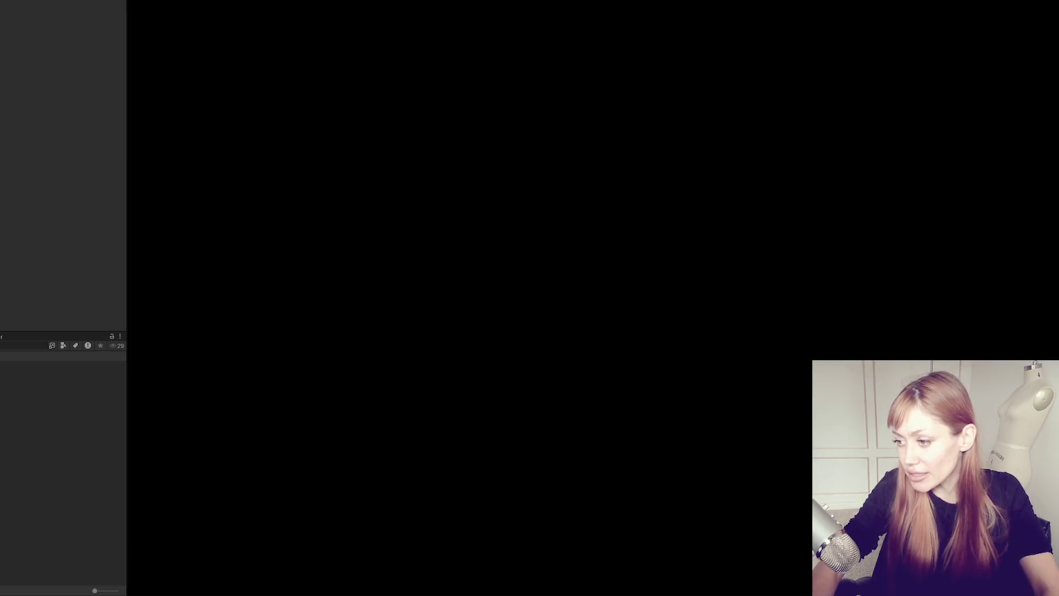
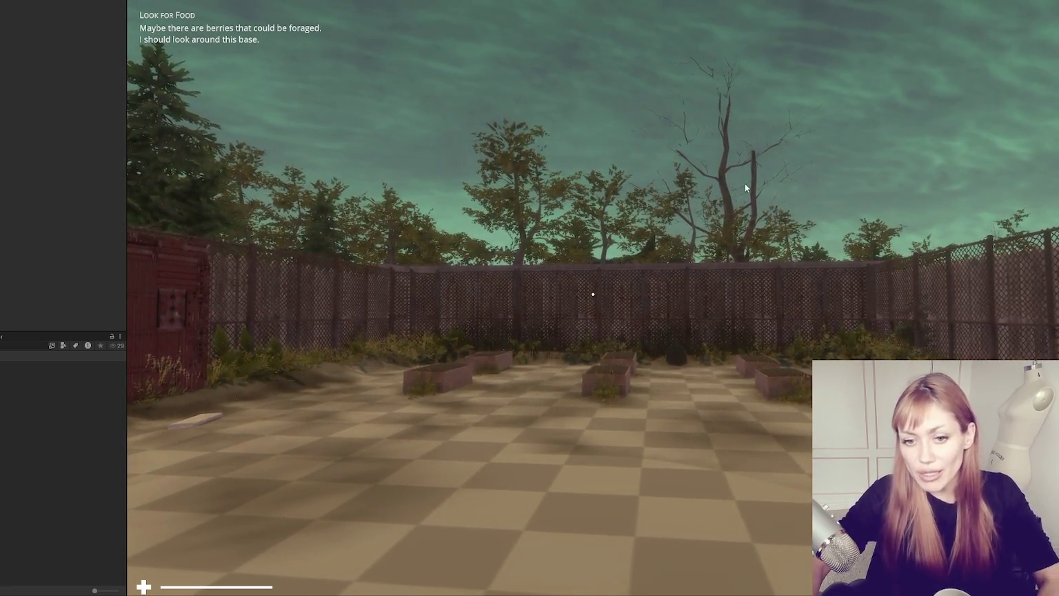
# Step: Walk the player from the fenced base down the snowy alley and through the gap onto the street
pyautogui.press('w')
pyautogui.press('w')
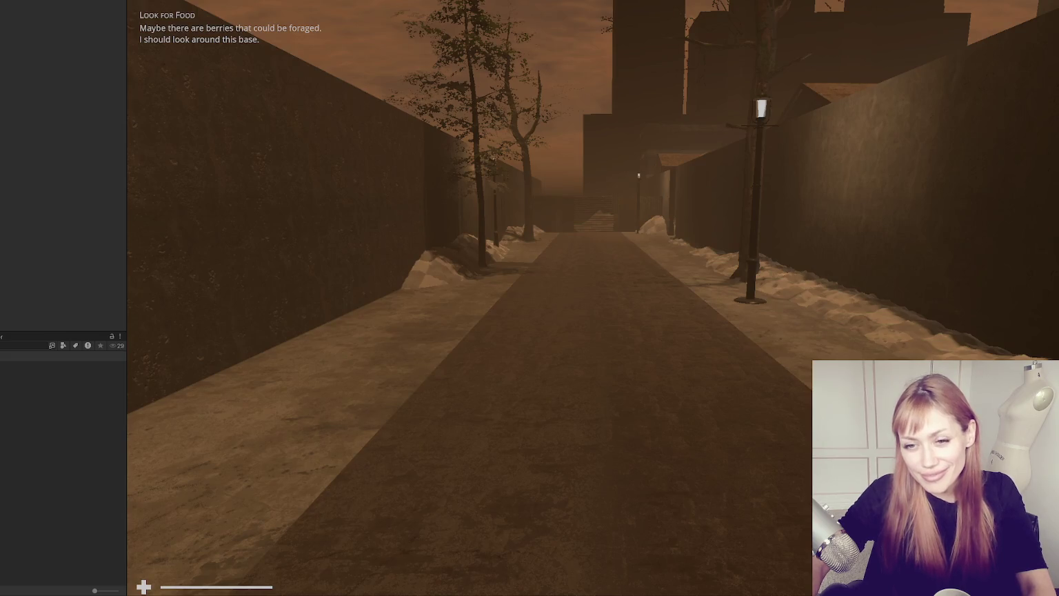
pyautogui.press('w')
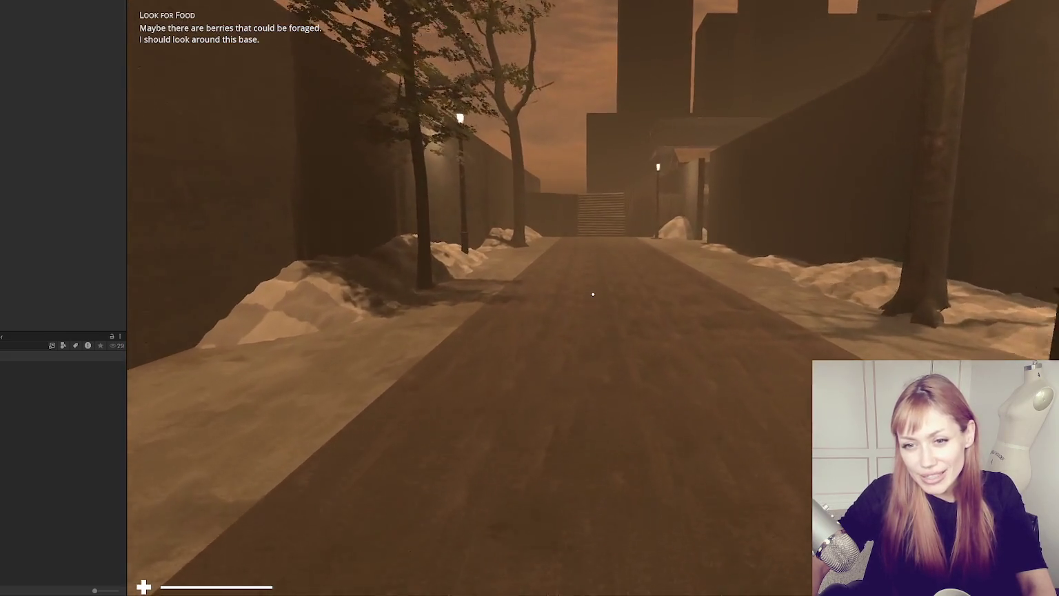
pyautogui.press('w')
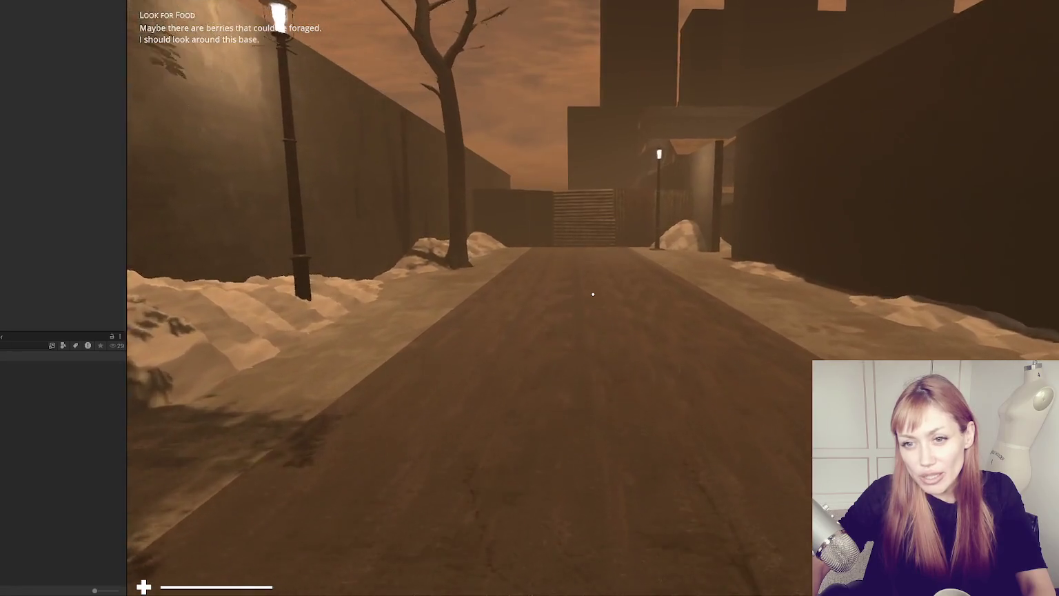
pyautogui.press('w')
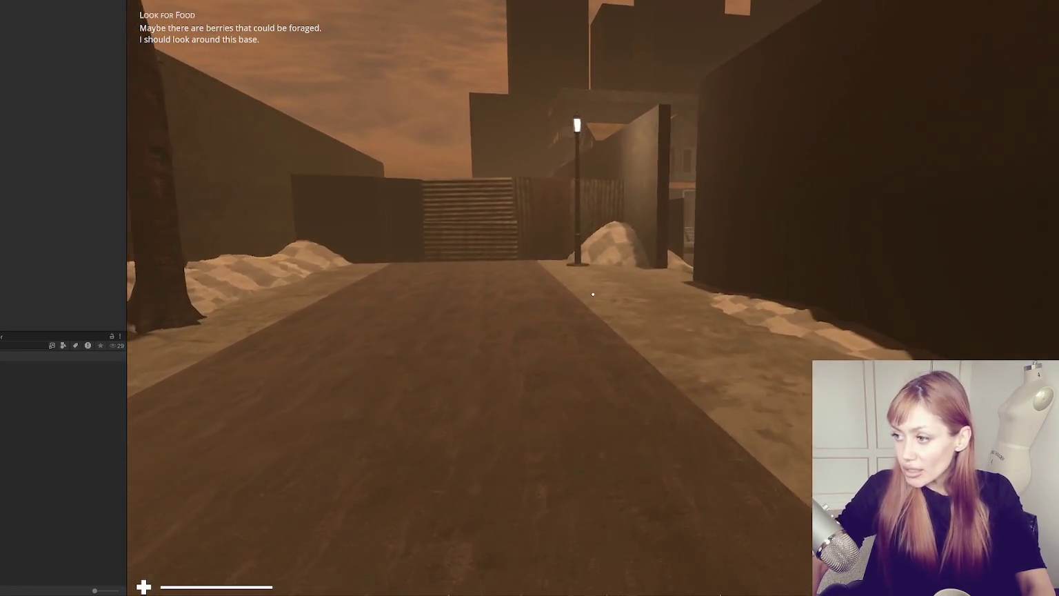
pyautogui.press('w')
pyautogui.press('w')
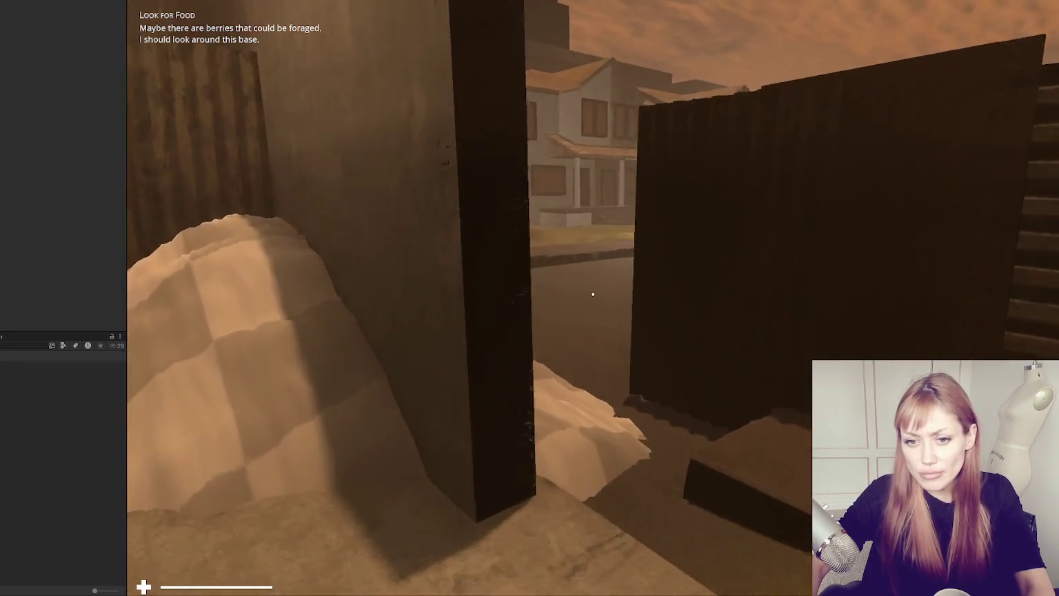
pyautogui.press('w')
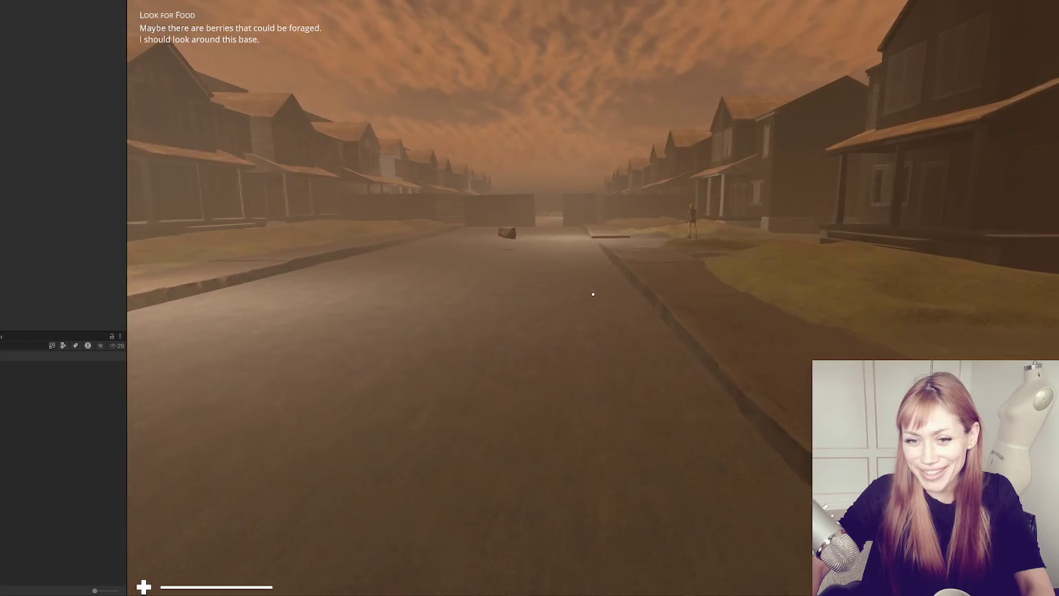
# Step: Walk up the street past the floating rock to the characters' gate, pause, and stop Play mode
pyautogui.press('w')
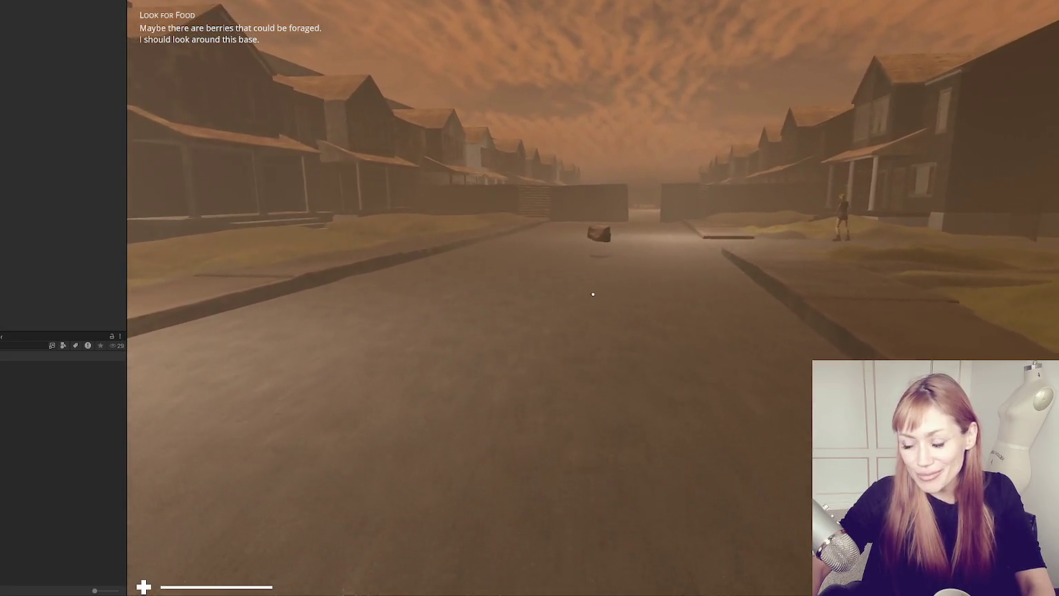
pyautogui.press('w')
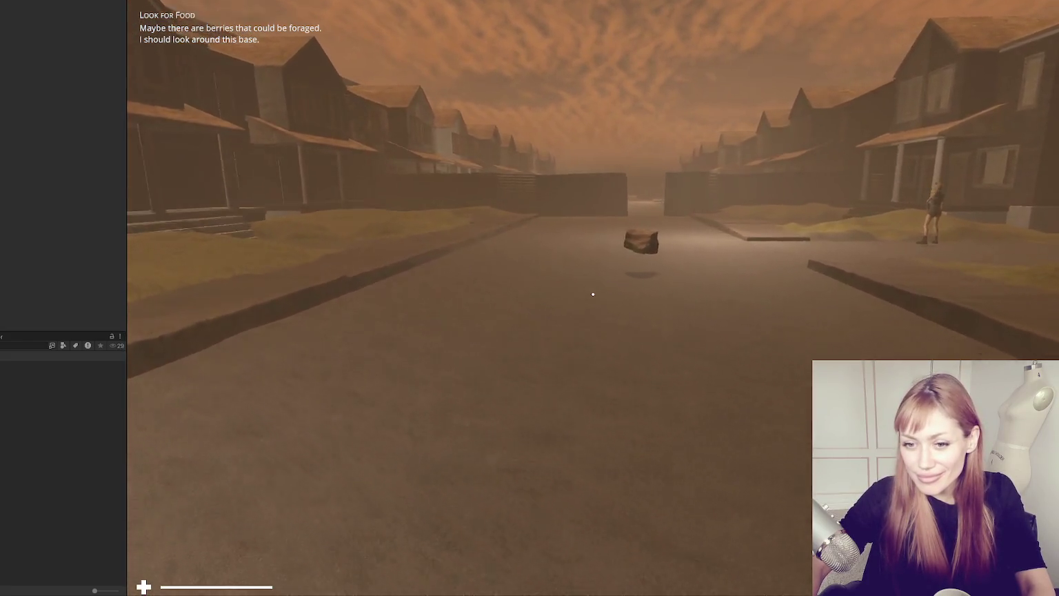
pyautogui.press('w')
pyautogui.press('w')
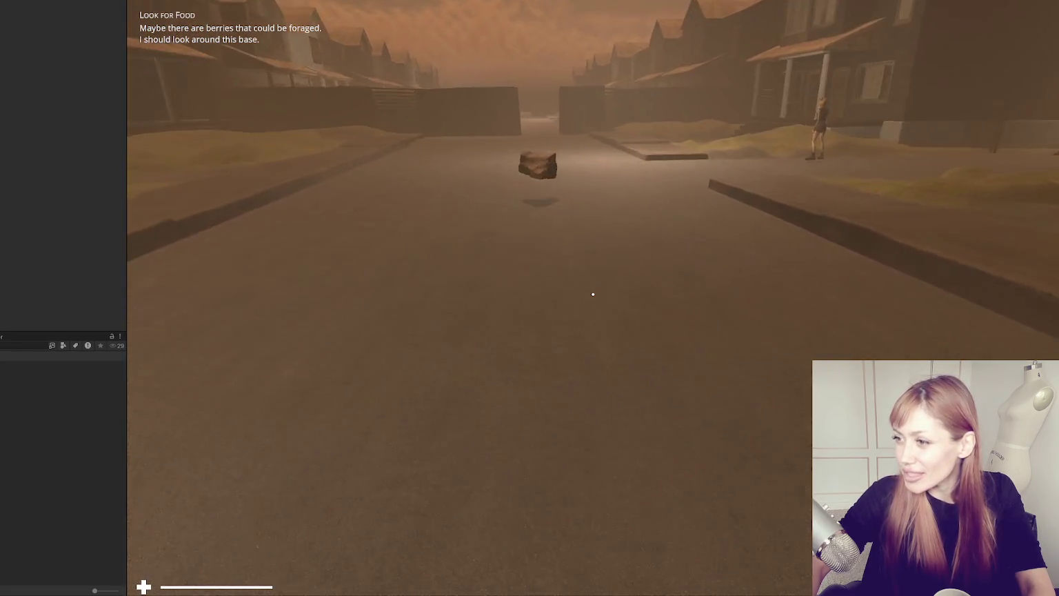
pyautogui.press('w')
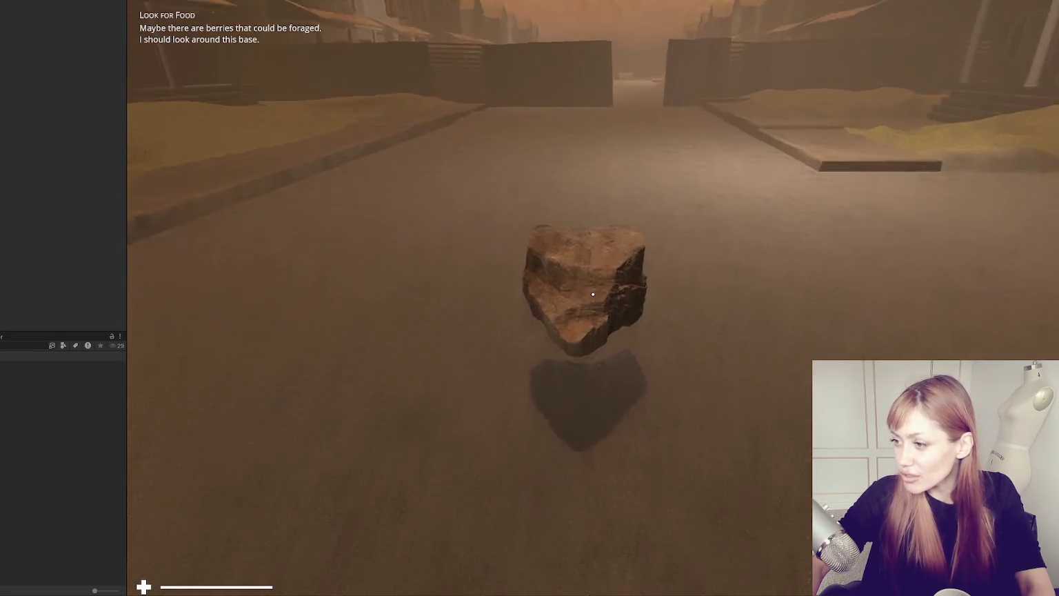
pyautogui.press('w')
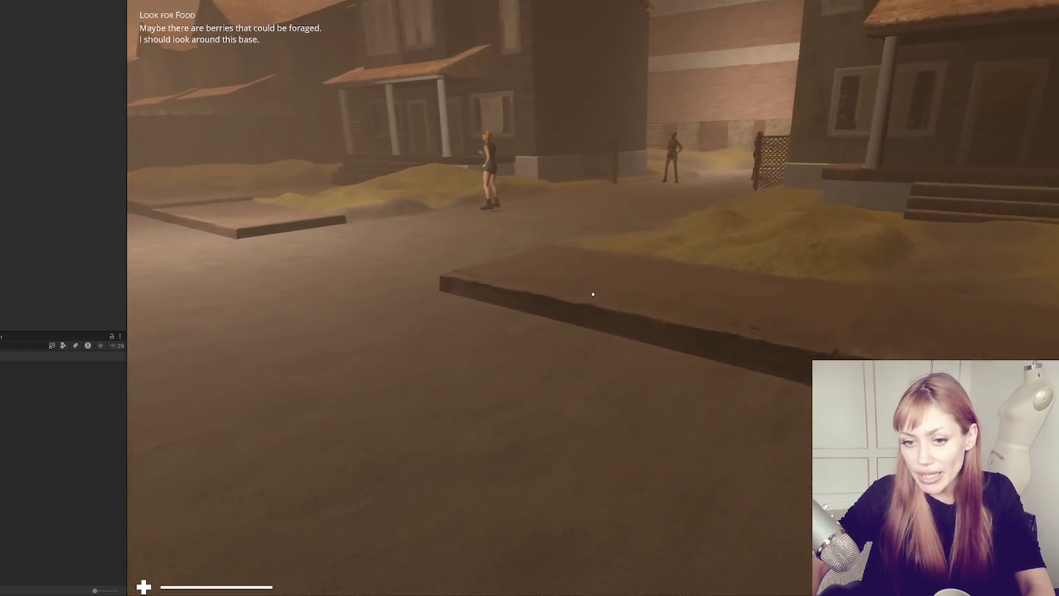
pyautogui.press('w')
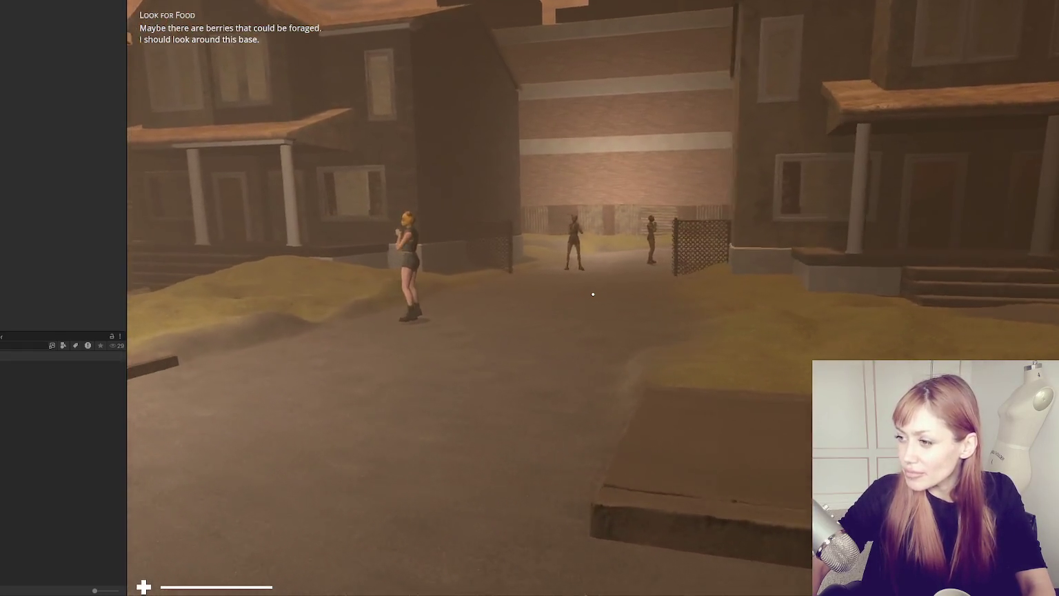
pyautogui.press('w')
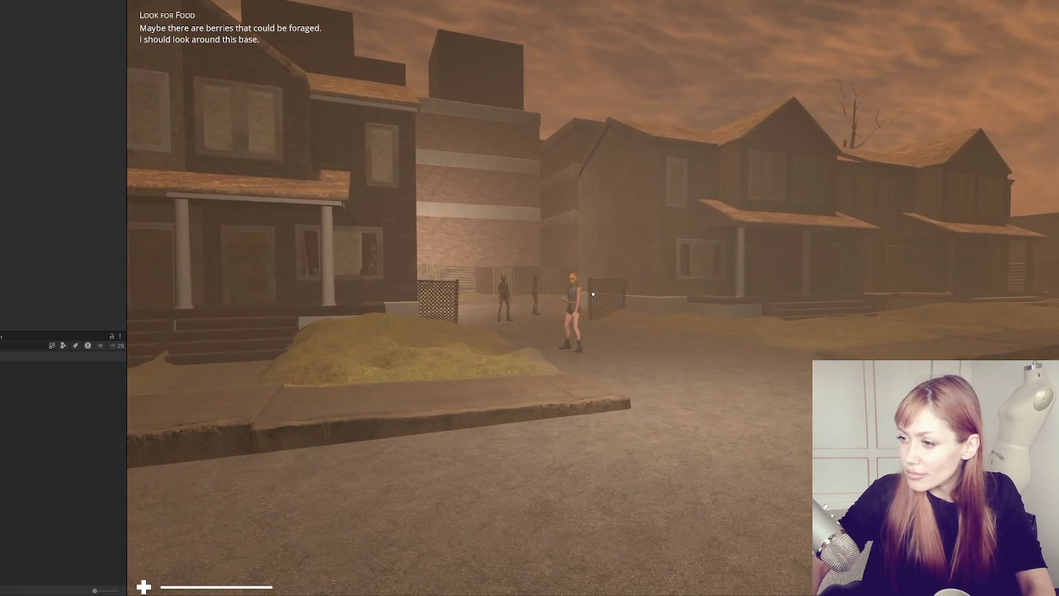
pyautogui.press('w')
pyautogui.press('w')
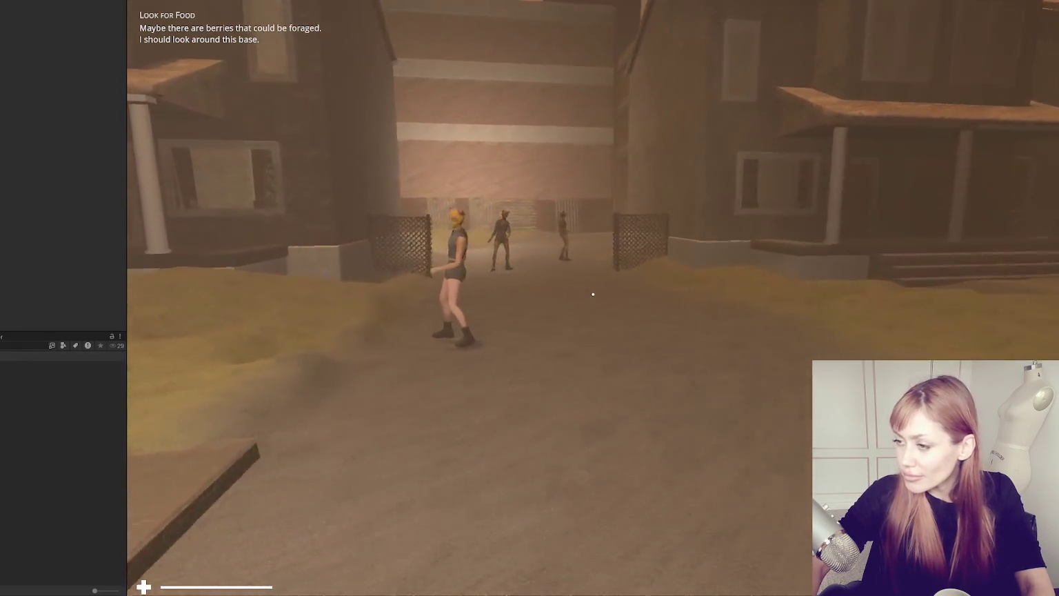
pyautogui.press('w')
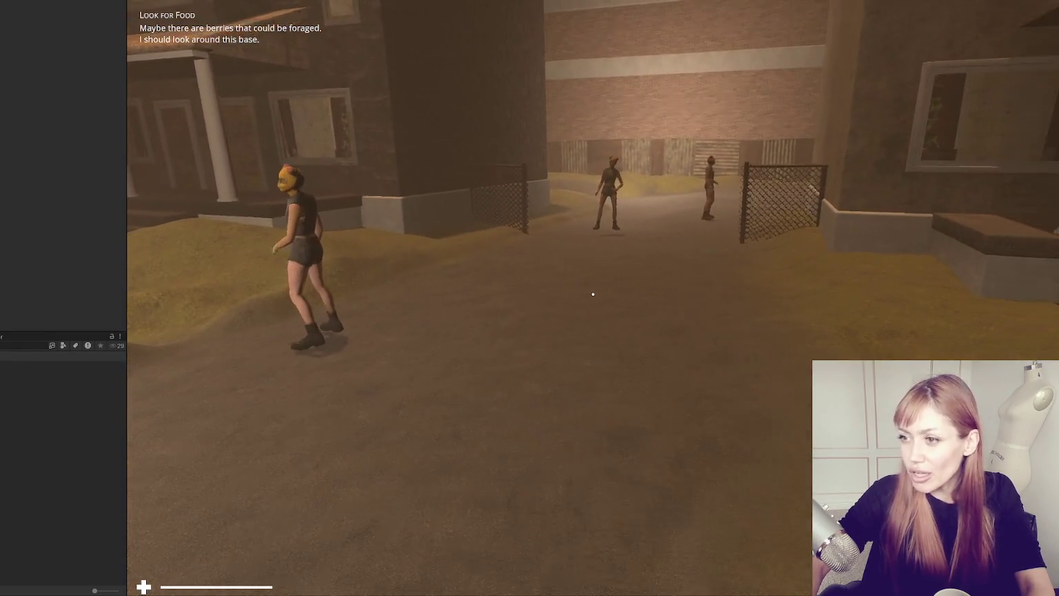
pyautogui.press('Escape')
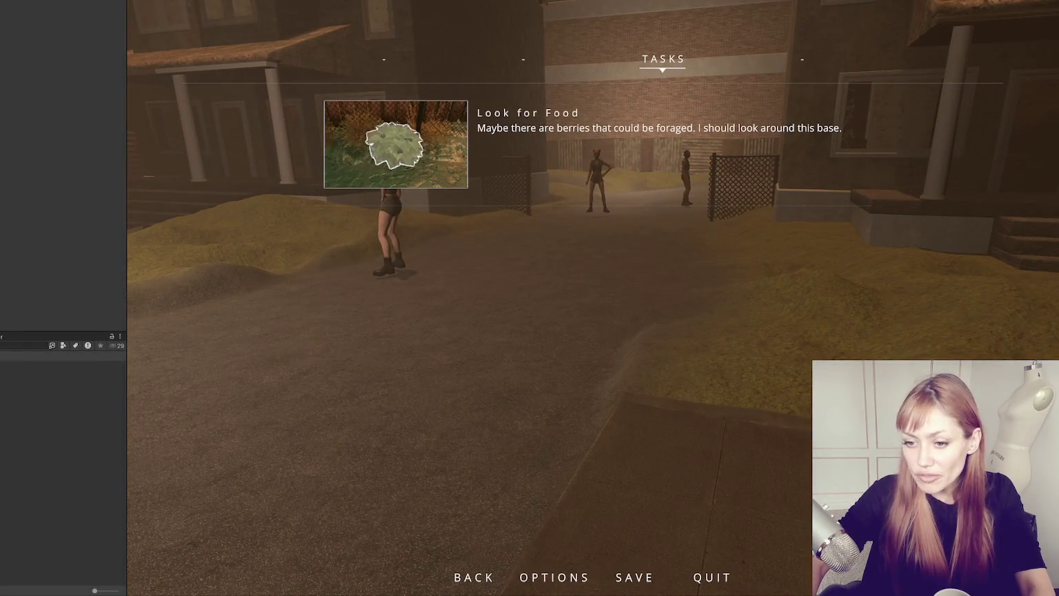
pyautogui.hotkey('ctrl', 'p')
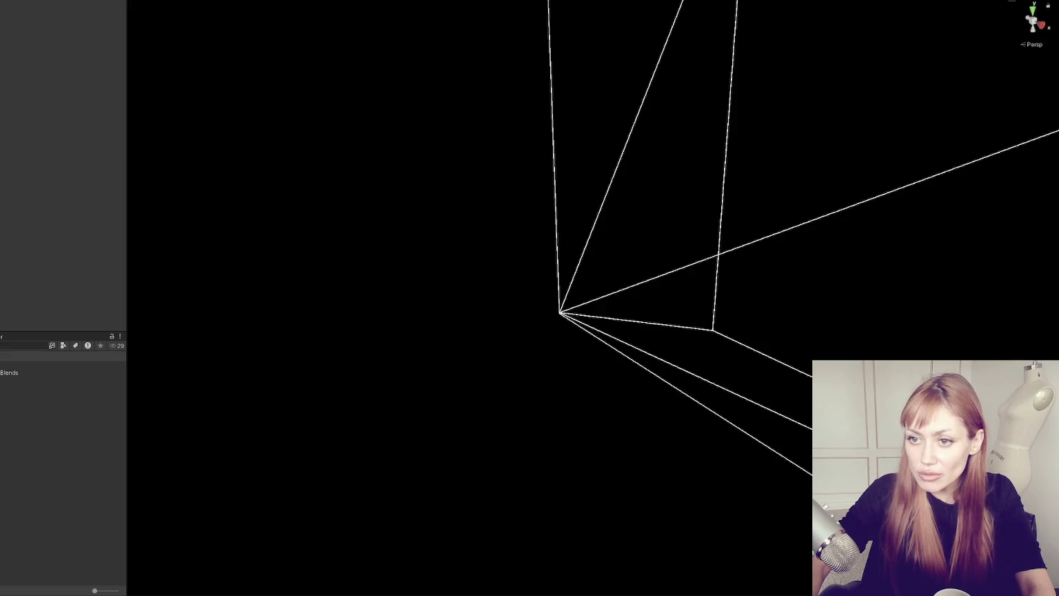
# Step: Resize the Hierarchy side panel by its splitter, then launch the game in DEV MODE
pyautogui.moveTo(124, 159); pyautogui.dragTo(98, 157)
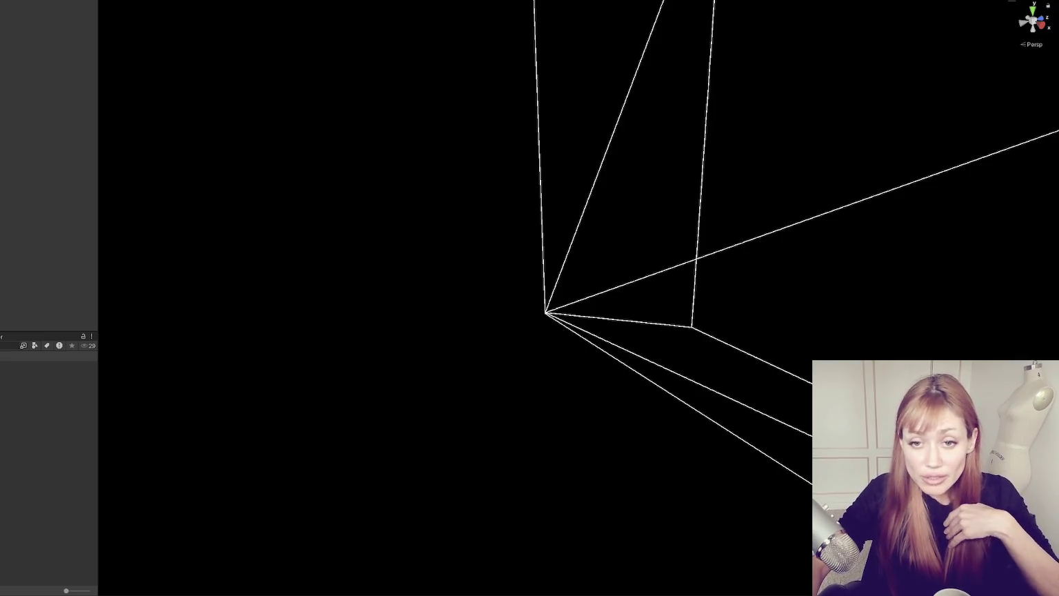
pyautogui.moveTo(98, 161)
pyautogui.mouseDown()
pyautogui.moveTo(83, 165)
pyautogui.moveTo(107, 173)
pyautogui.mouseUp()
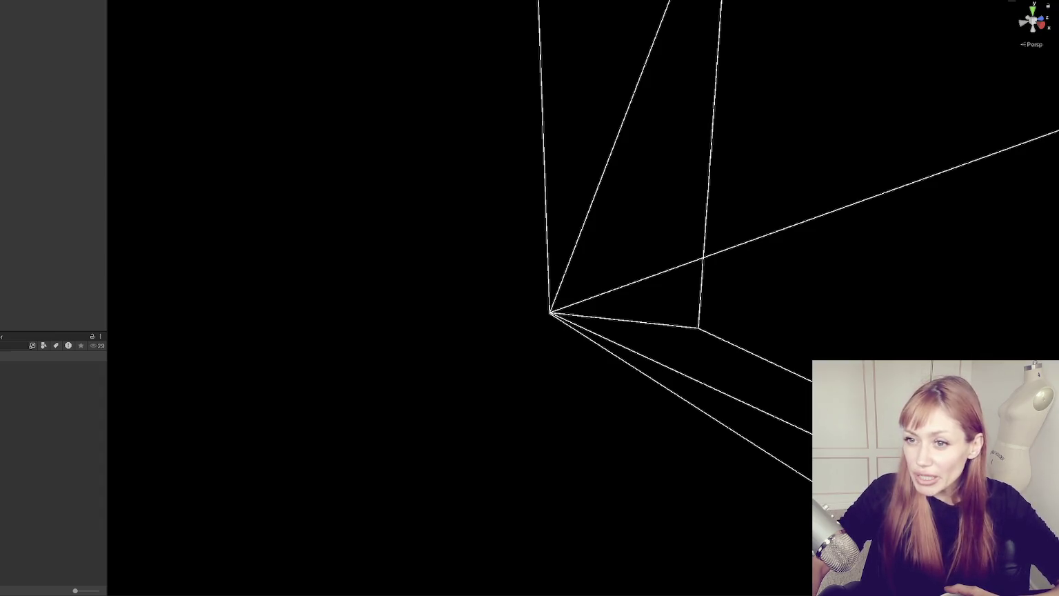
pyautogui.moveTo(105, 85); pyautogui.dragTo(78, 95)
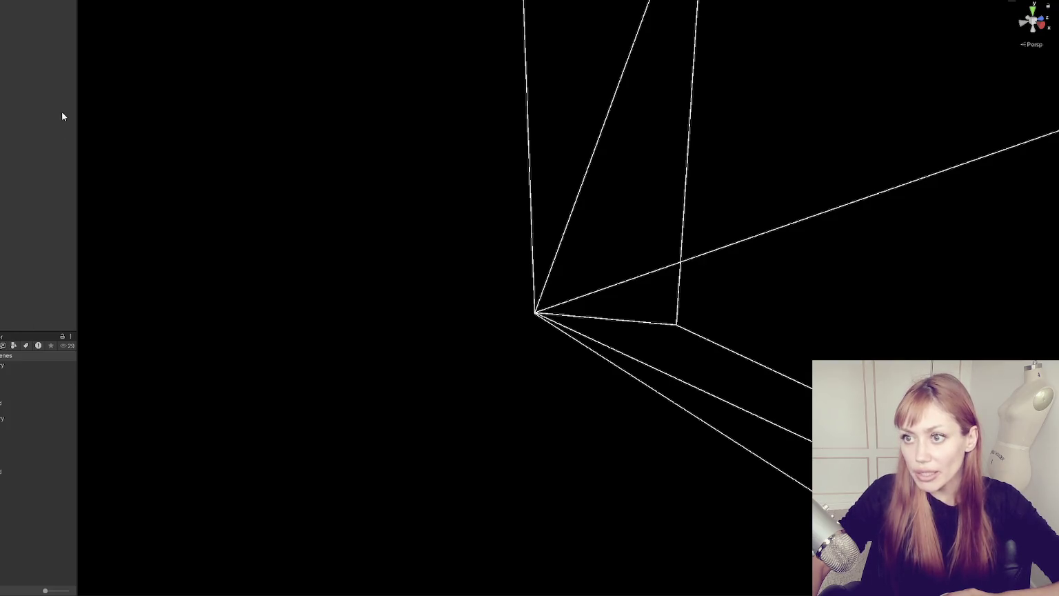
pyautogui.moveTo(78, 86); pyautogui.dragTo(43, 88)
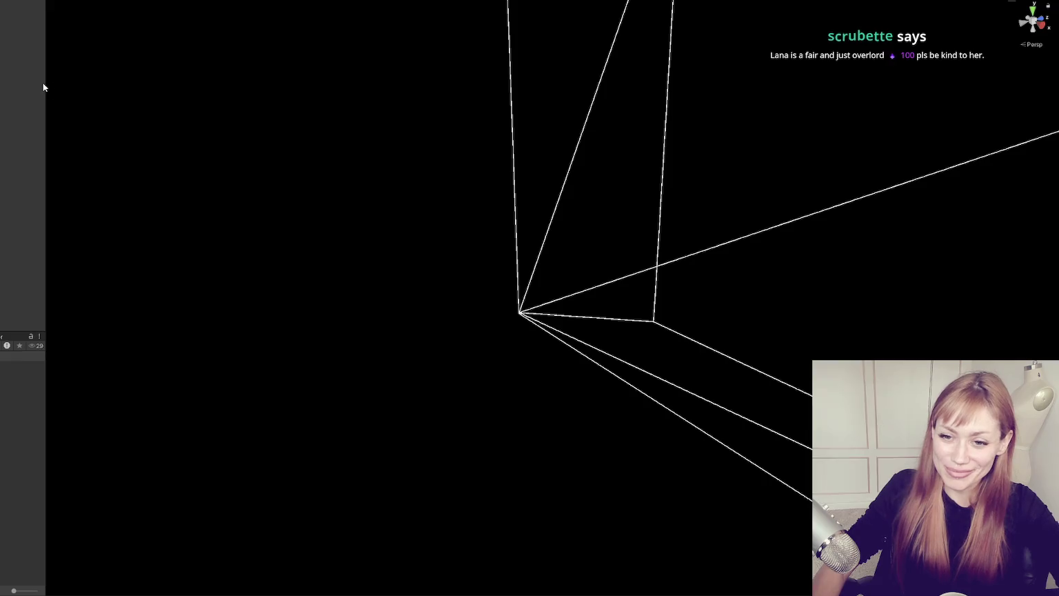
pyautogui.moveTo(45, 81); pyautogui.dragTo(106, 96)
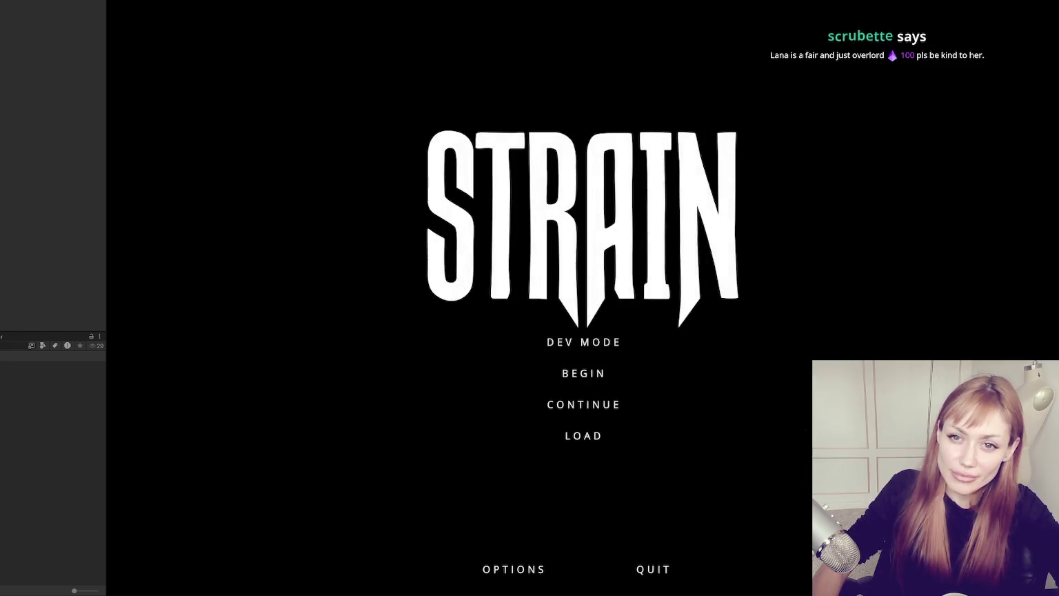
pyautogui.click(591, 342)
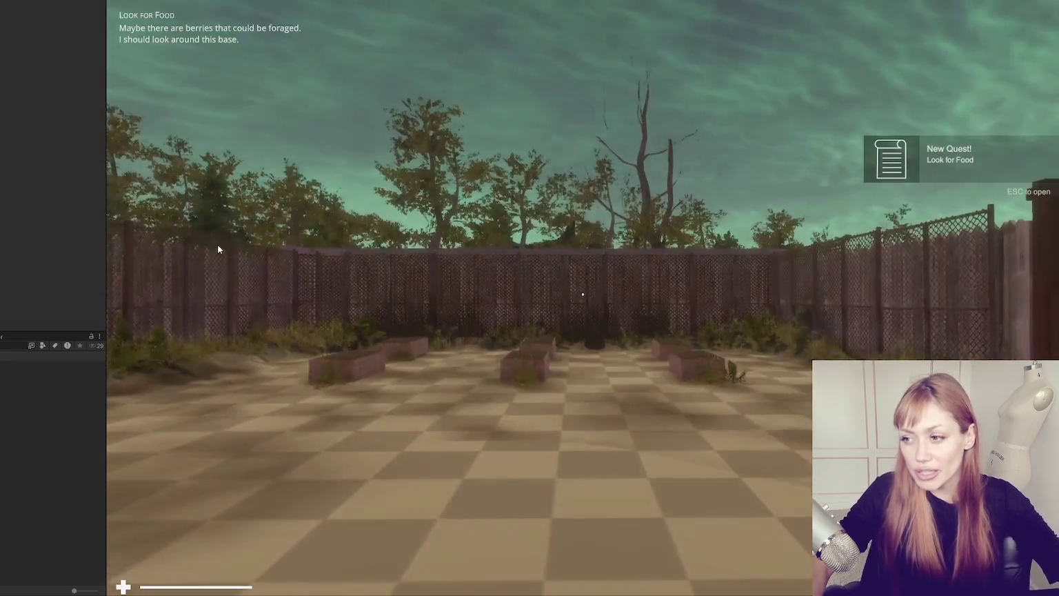
# Step: Click into the Game view to take control of the player once loading finishes
pyautogui.click(218, 249)
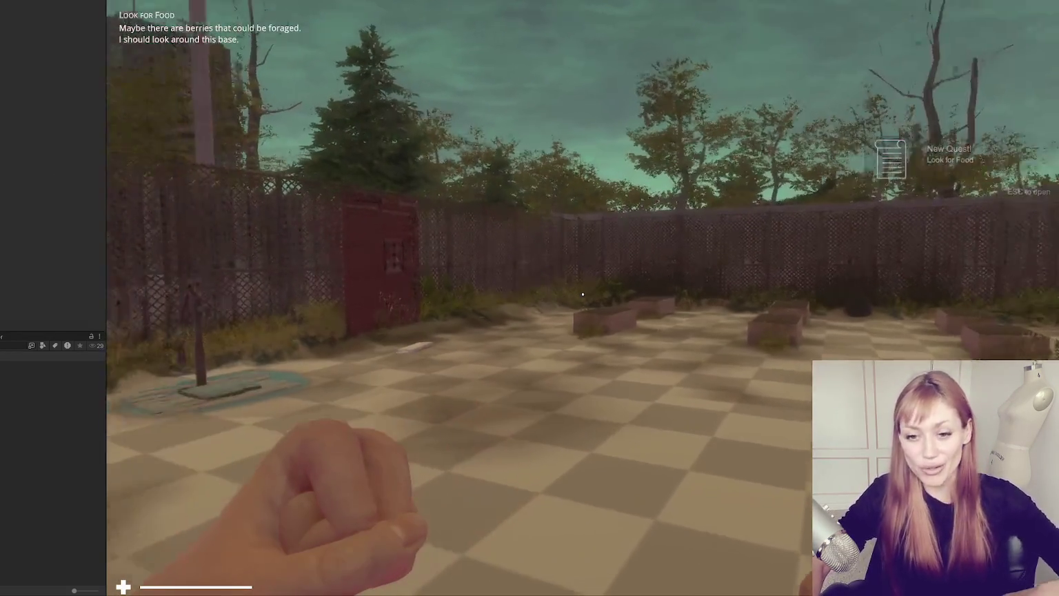
# Step: Walk down the snowy alley, around the fence onto the house-lined street, and pause to view TASKS
pyautogui.press('w')
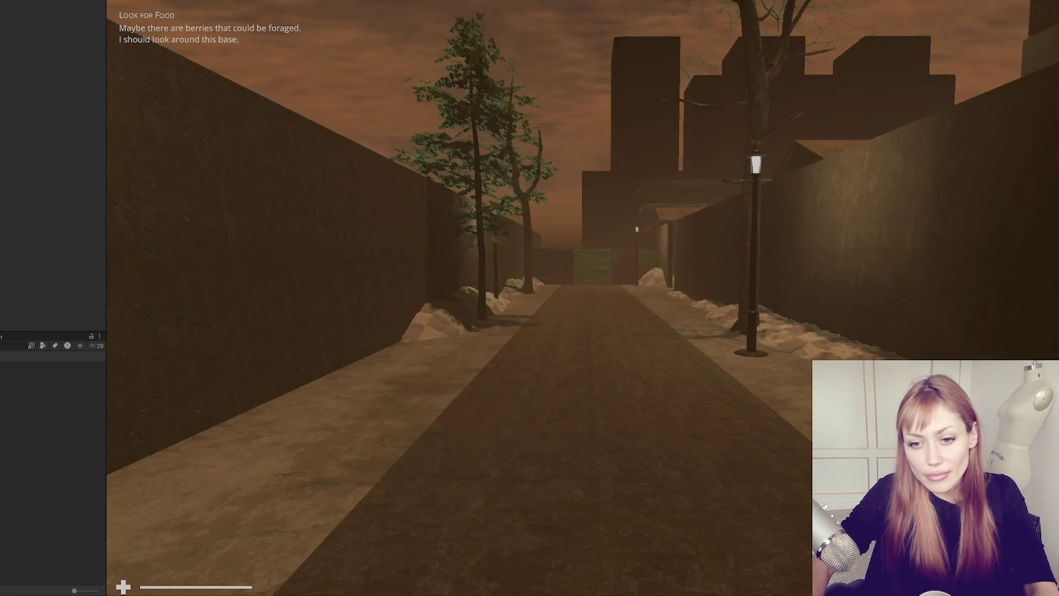
pyautogui.press('w')
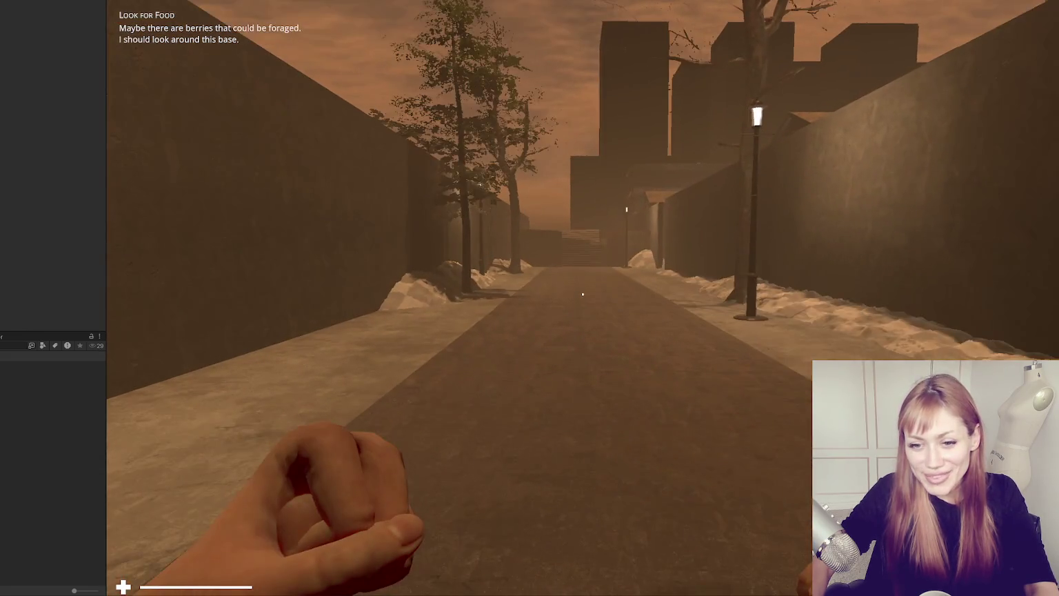
pyautogui.press('w')
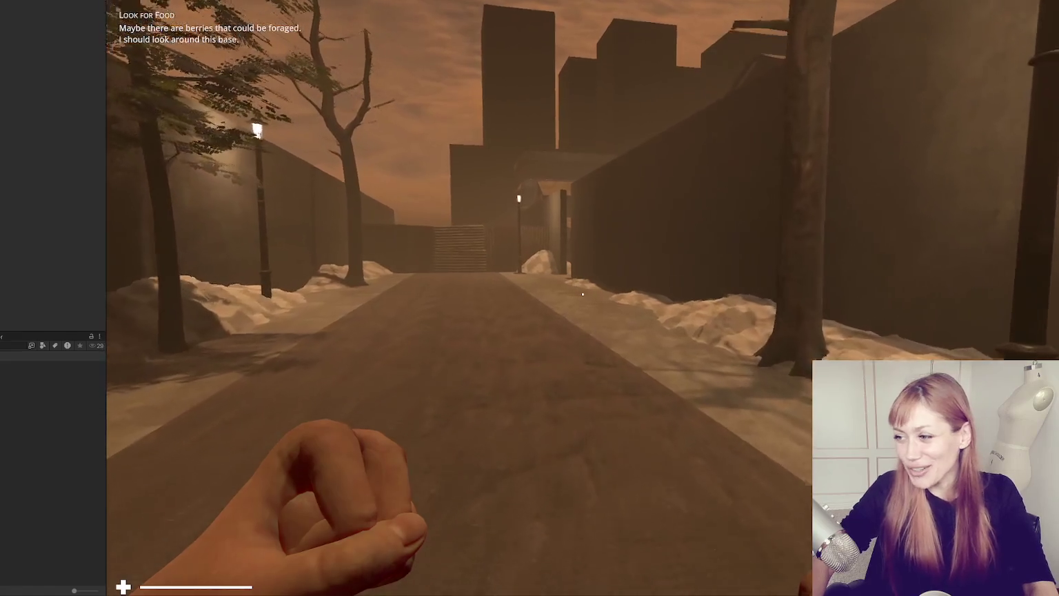
pyautogui.press('w')
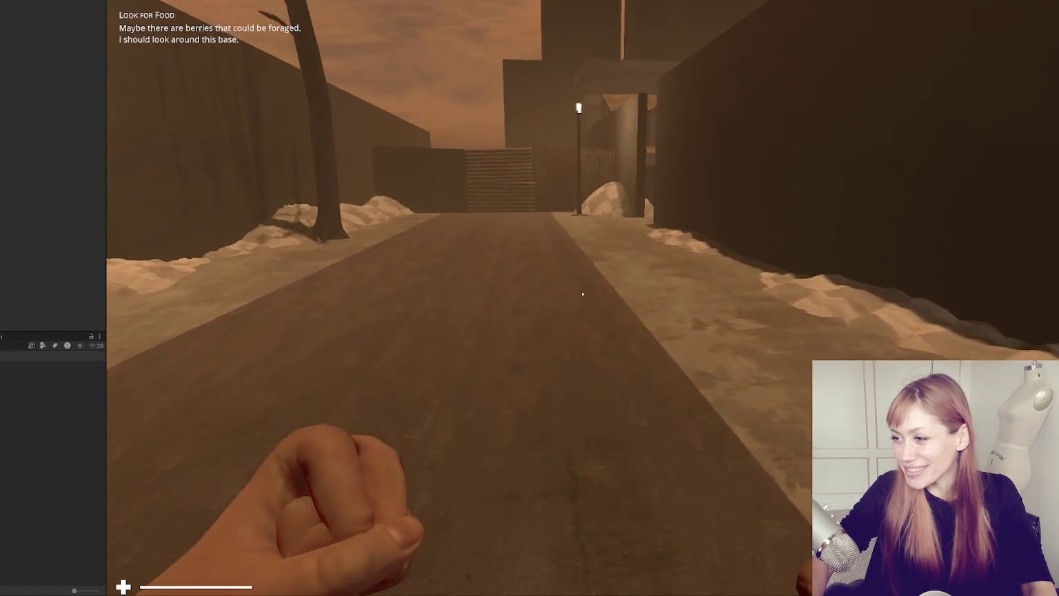
pyautogui.press('w')
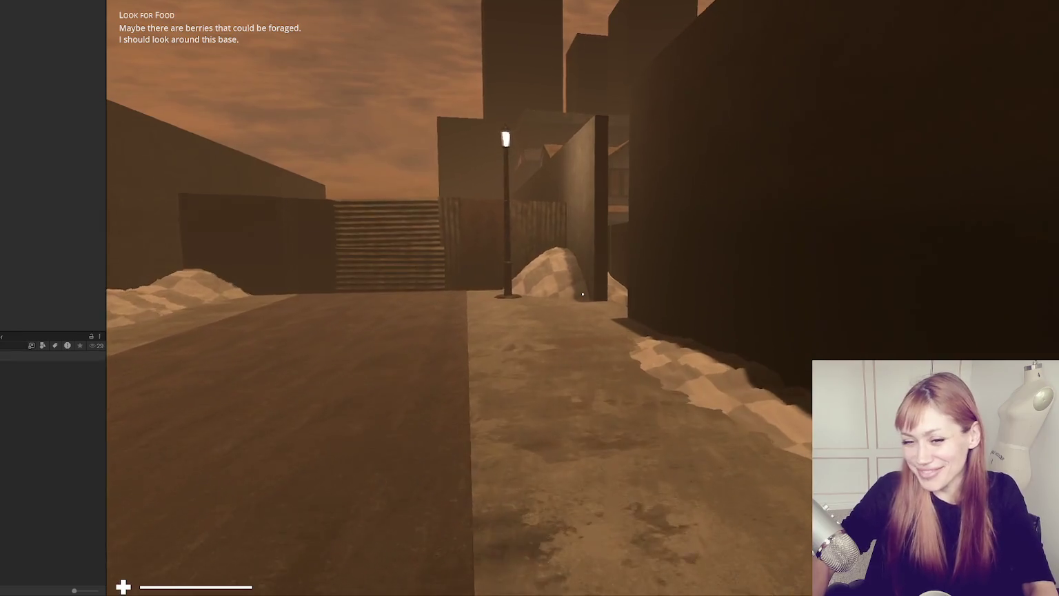
pyautogui.press('w')
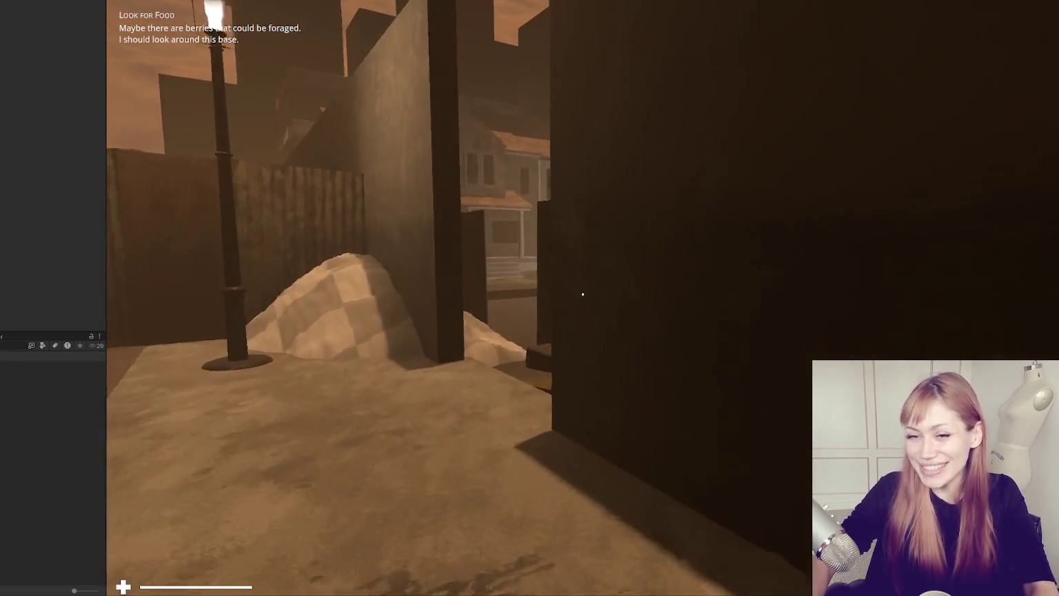
pyautogui.press('w')
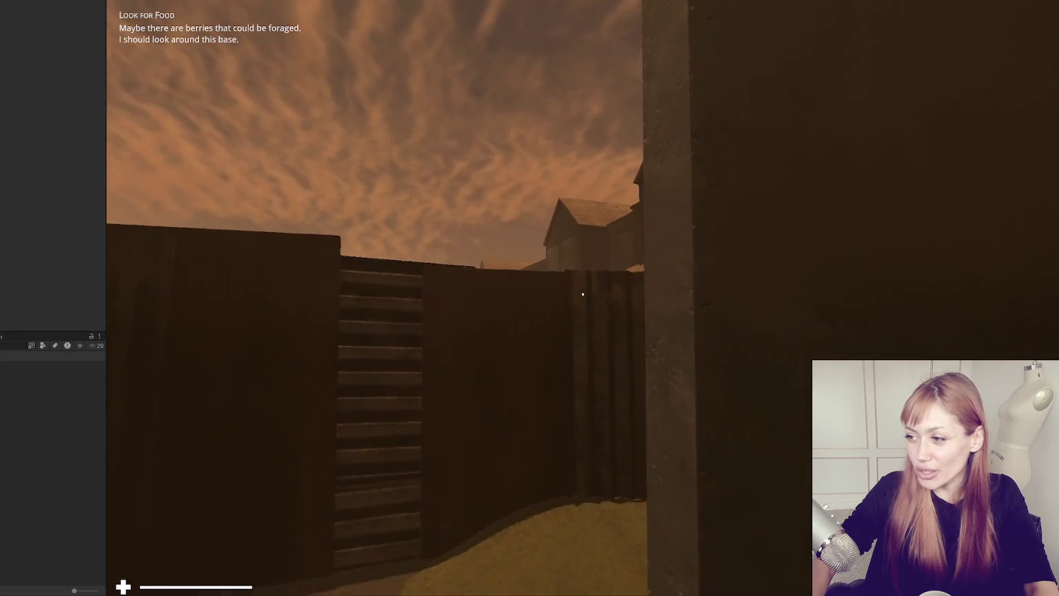
pyautogui.press('w')
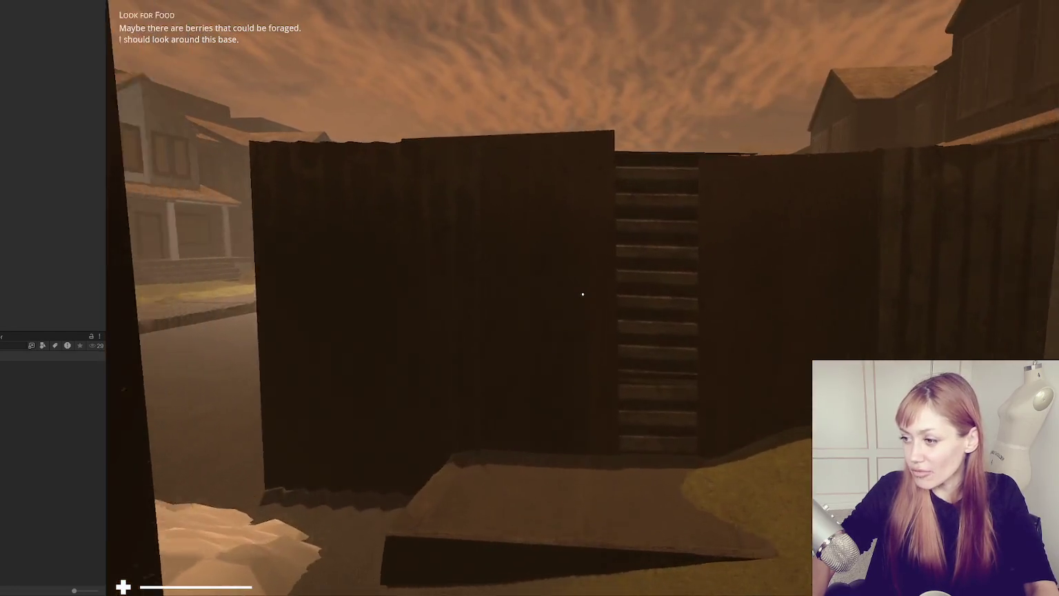
pyautogui.press('w')
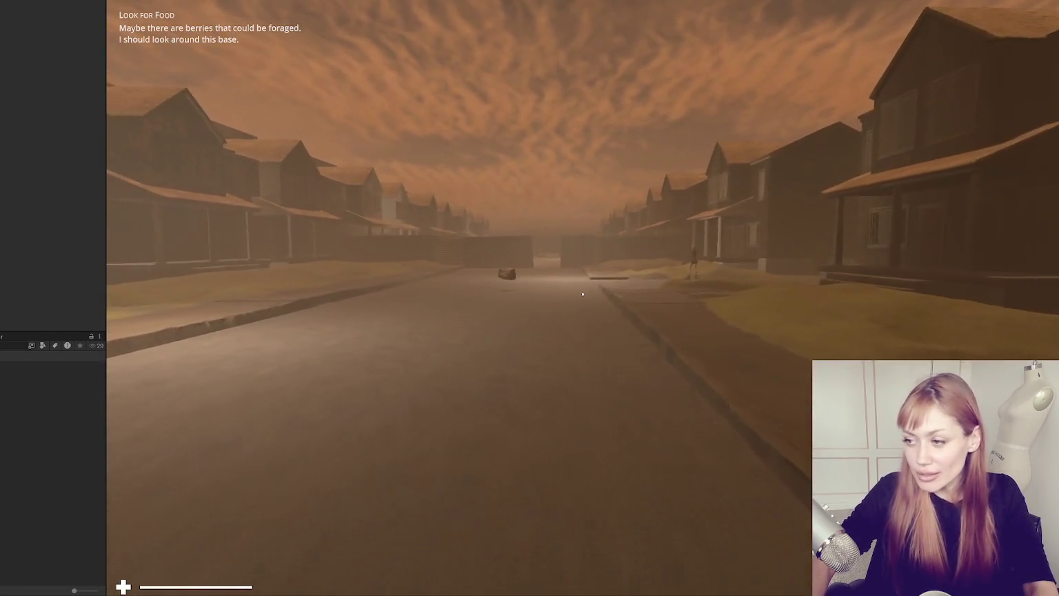
pyautogui.press('w')
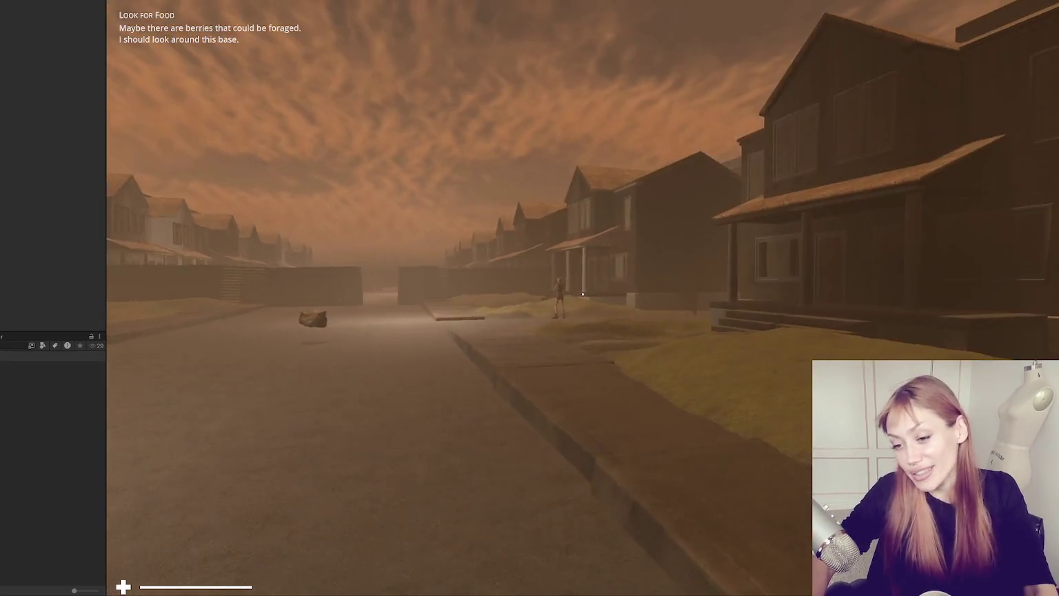
pyautogui.press('Escape')
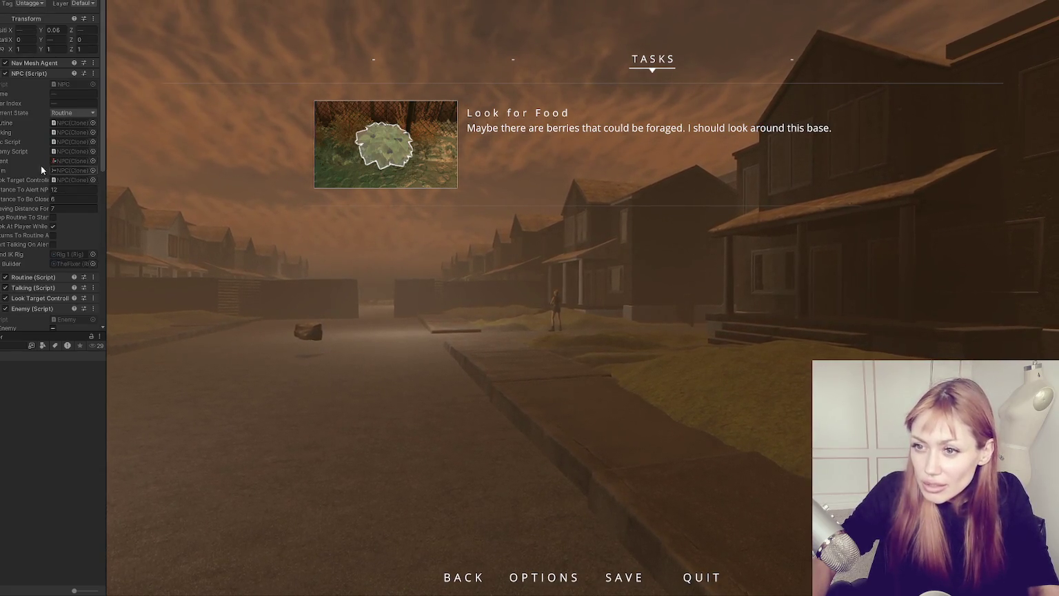
# Step: Tick Enemy and Mad in the NPC's Enemy (Script) component and resume the game
pyautogui.scroll(-6, 51, 166)
pyautogui.click(54, 149)
pyautogui.click(53, 264)
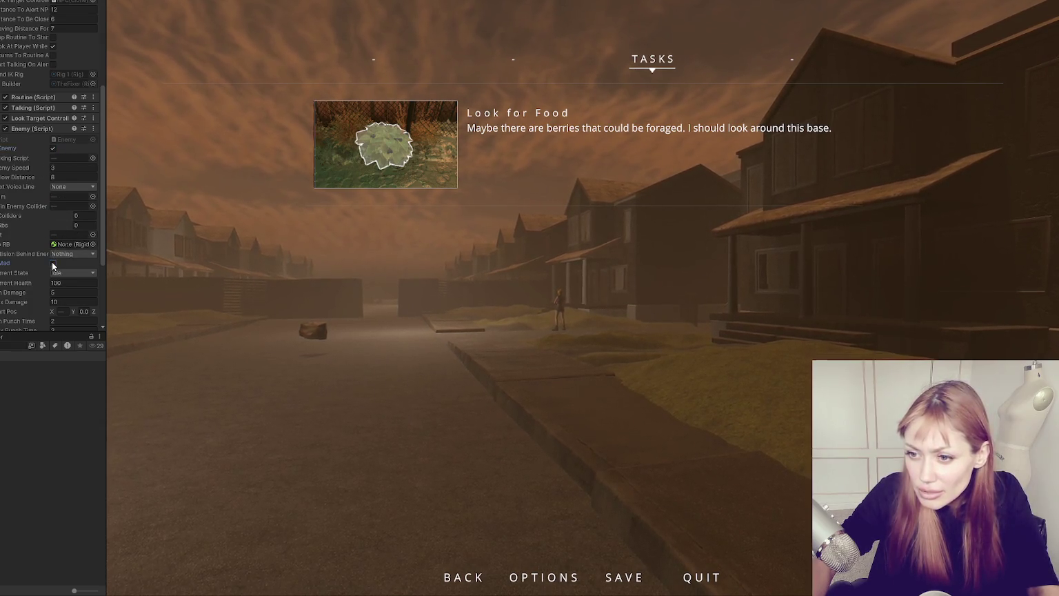
pyautogui.click(318, 343)
# Step: Walk up to and past the masked NPC, pause, and exit Play mode
pyautogui.press('w')
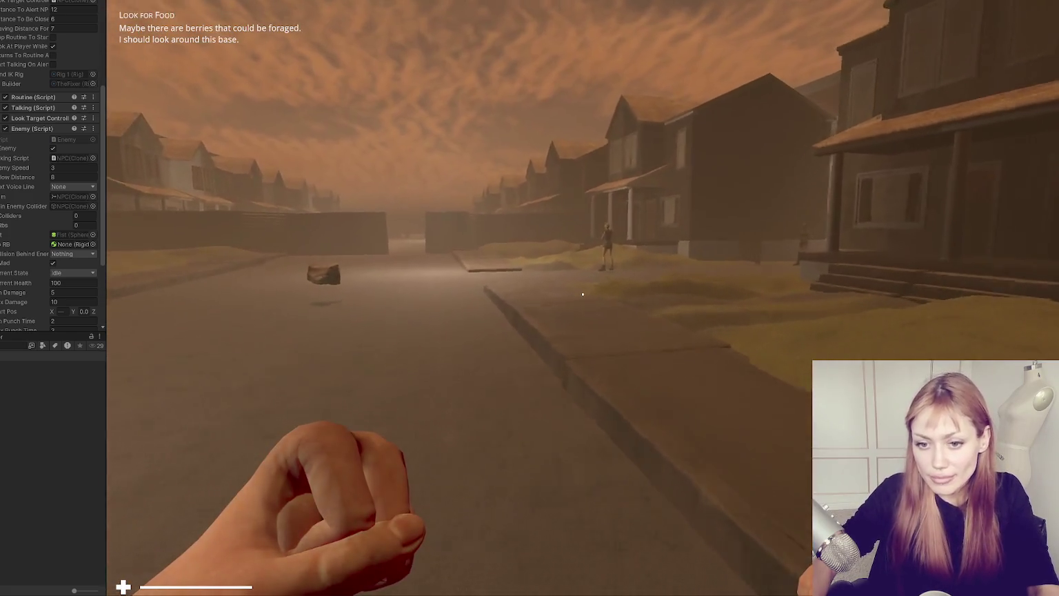
pyautogui.press('w')
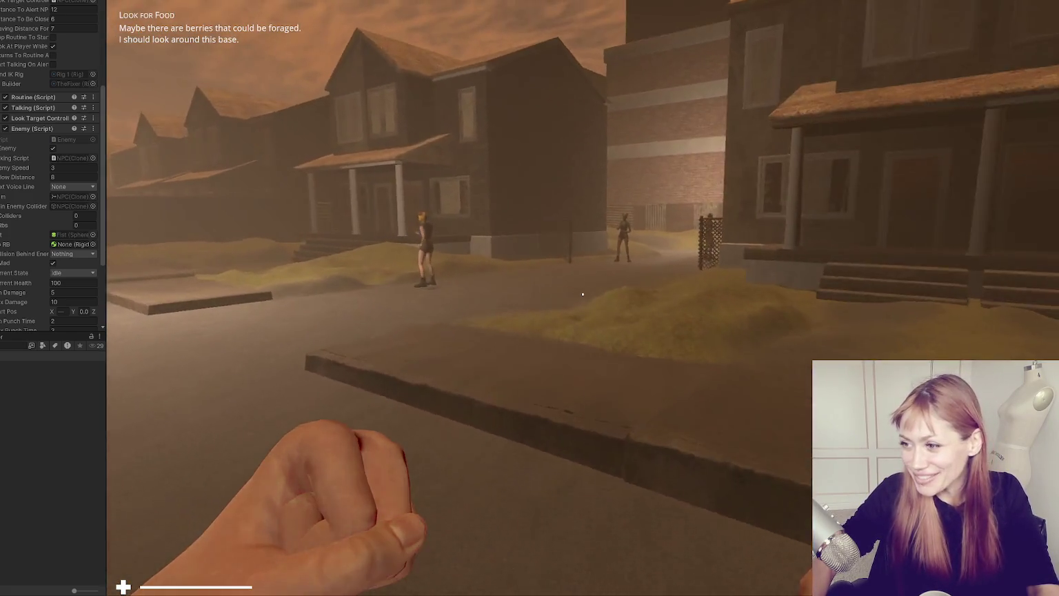
pyautogui.press('w')
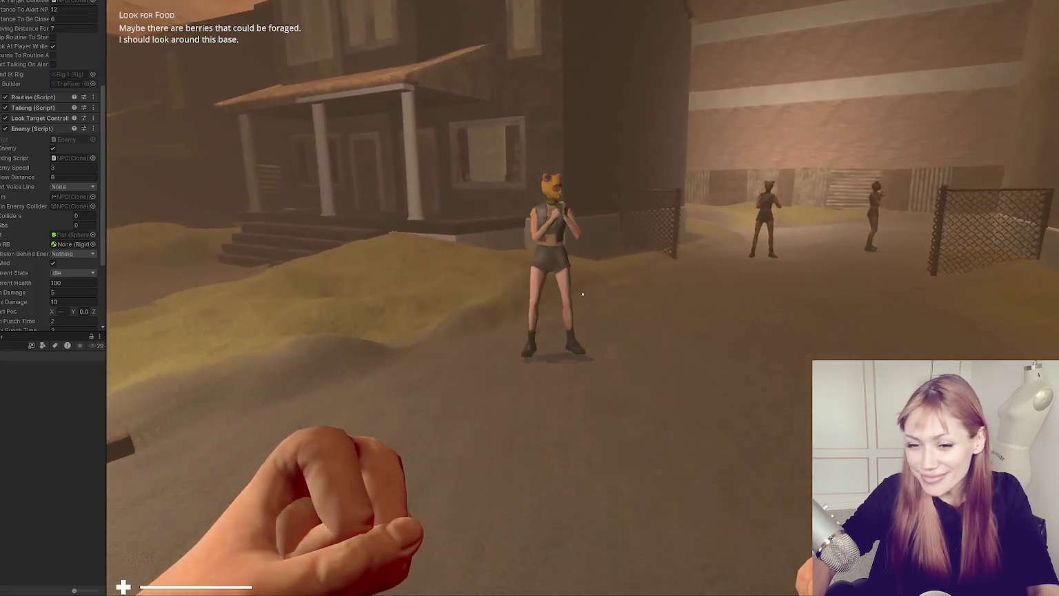
pyautogui.press('w')
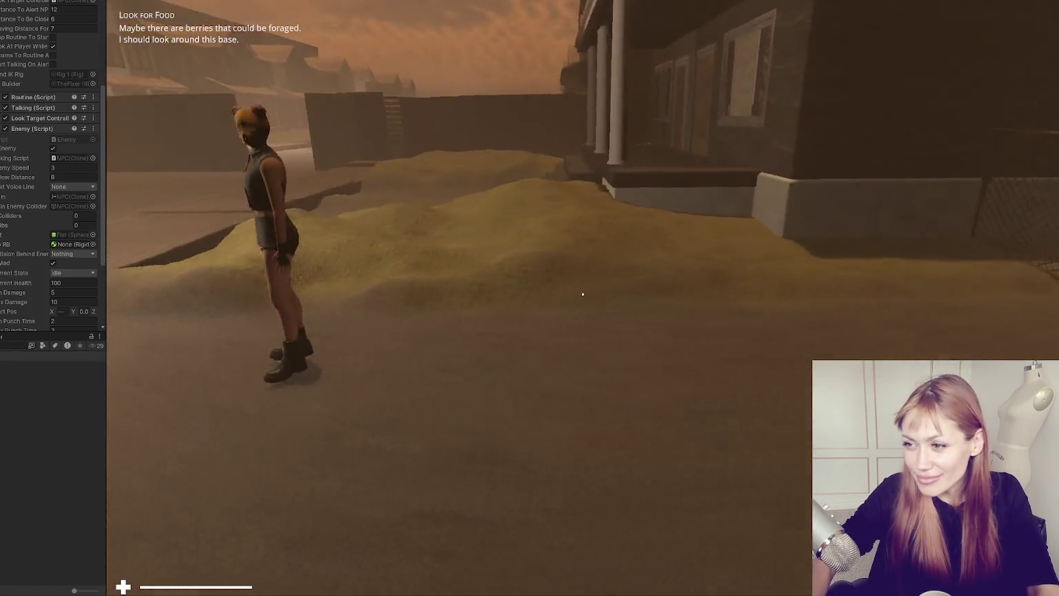
pyautogui.press('w')
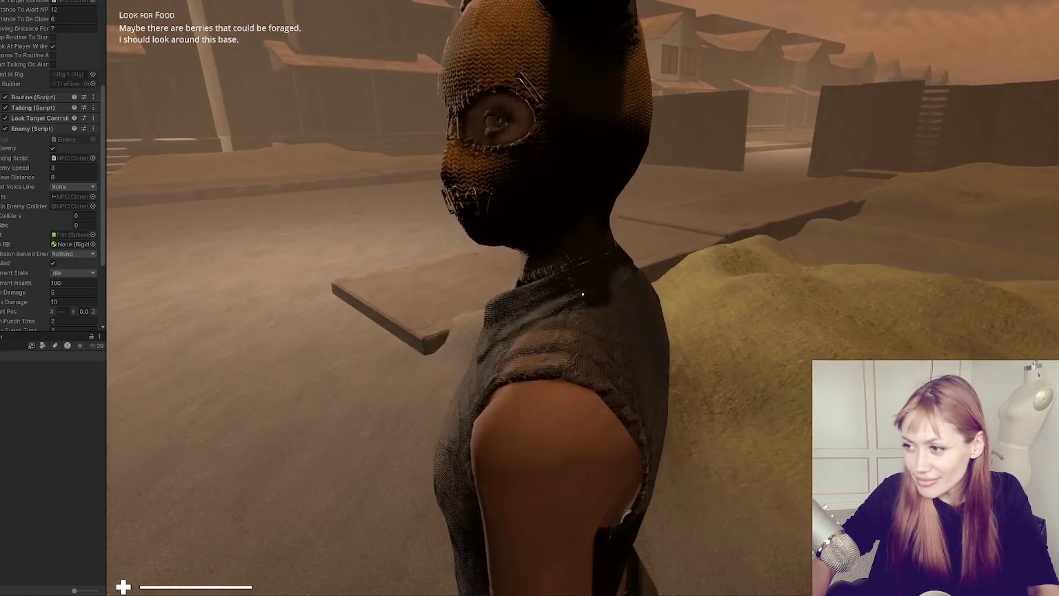
pyautogui.press('Escape')
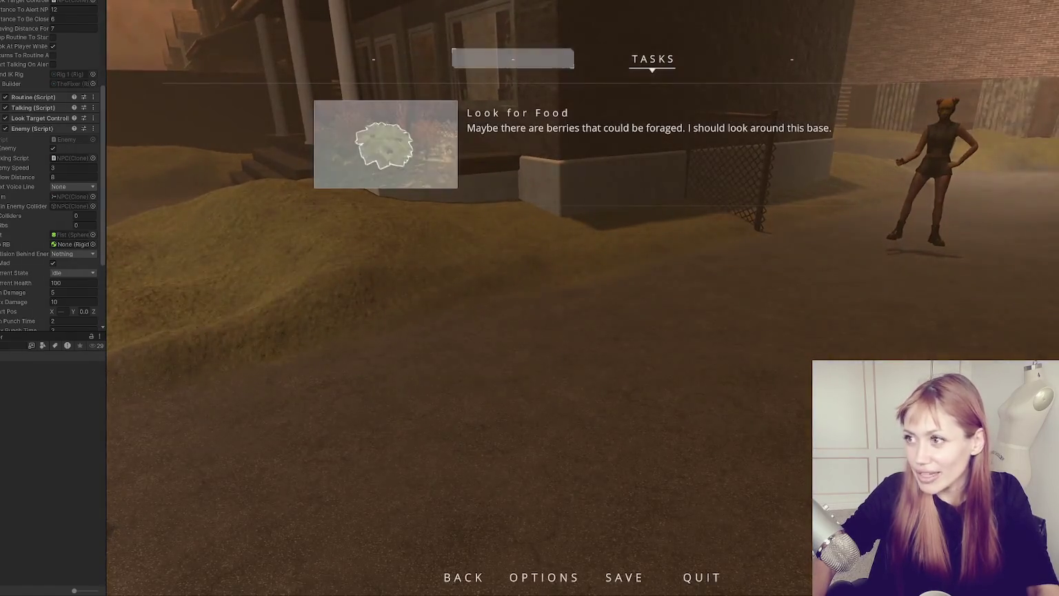
pyautogui.hotkey('ctrl', 'p')
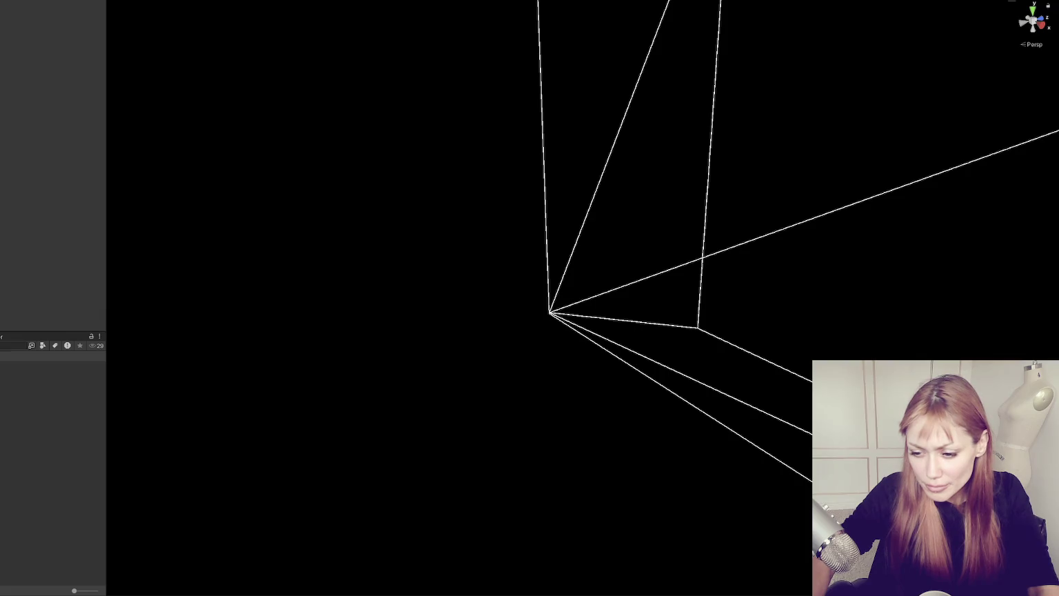
# Step: Return from Stamina.cs in VS Code to Unity and select a script in the Project search results
pyautogui.hotkey('alt', 'Tab')
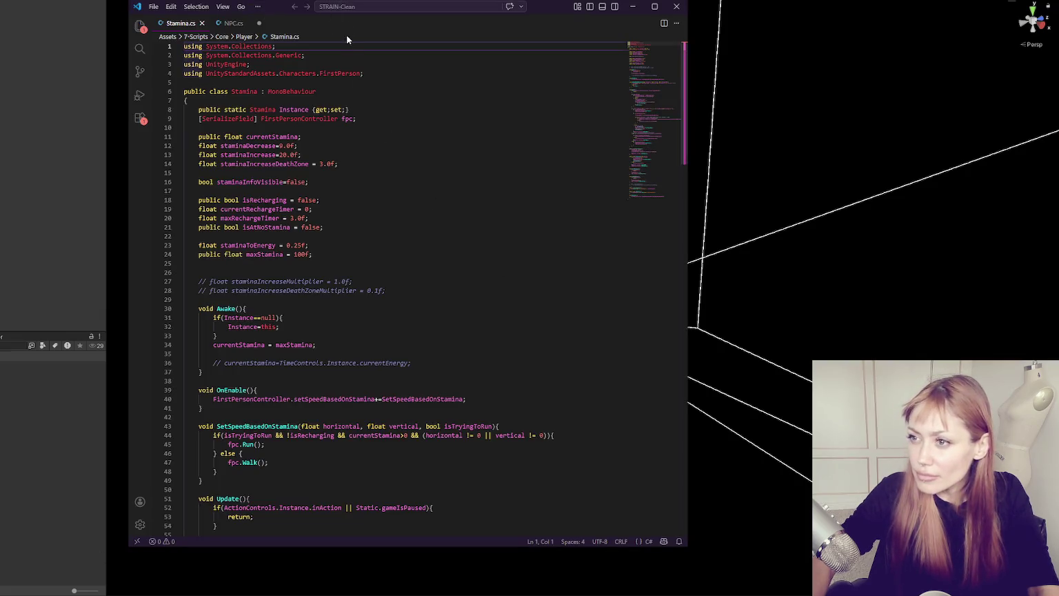
pyautogui.click(20, 346)
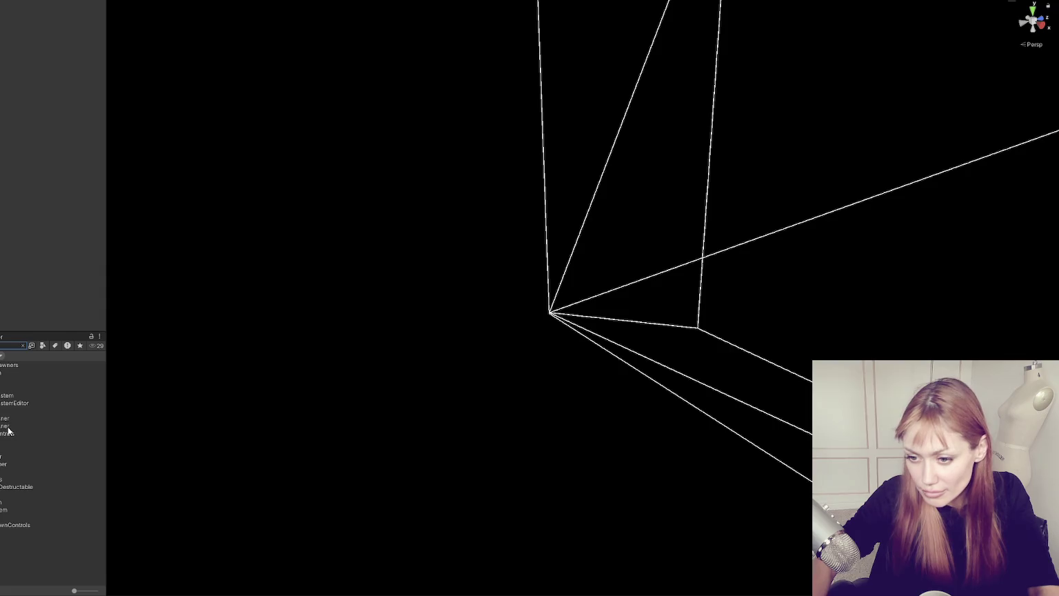
pyautogui.click(16, 489)
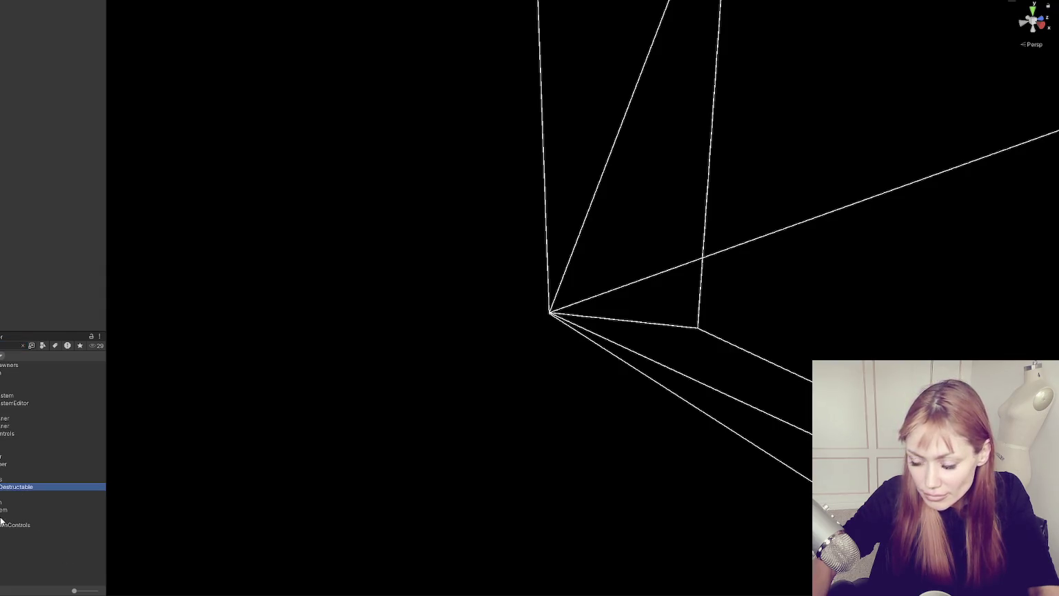
# Step: Widen the Project panel and open NPCSpawnControls, RandomSpawner and SpawnControls scripts in VS Code
pyautogui.moveTo(107, 381); pyautogui.dragTo(148, 381)
pyautogui.click(49, 450)
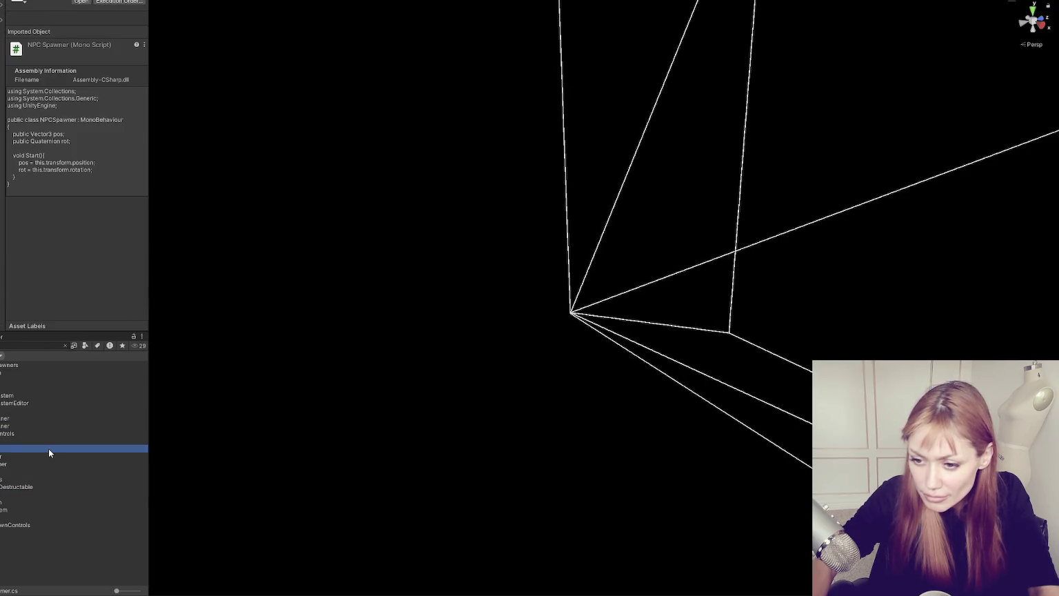
pyautogui.doubleClick(28, 435)
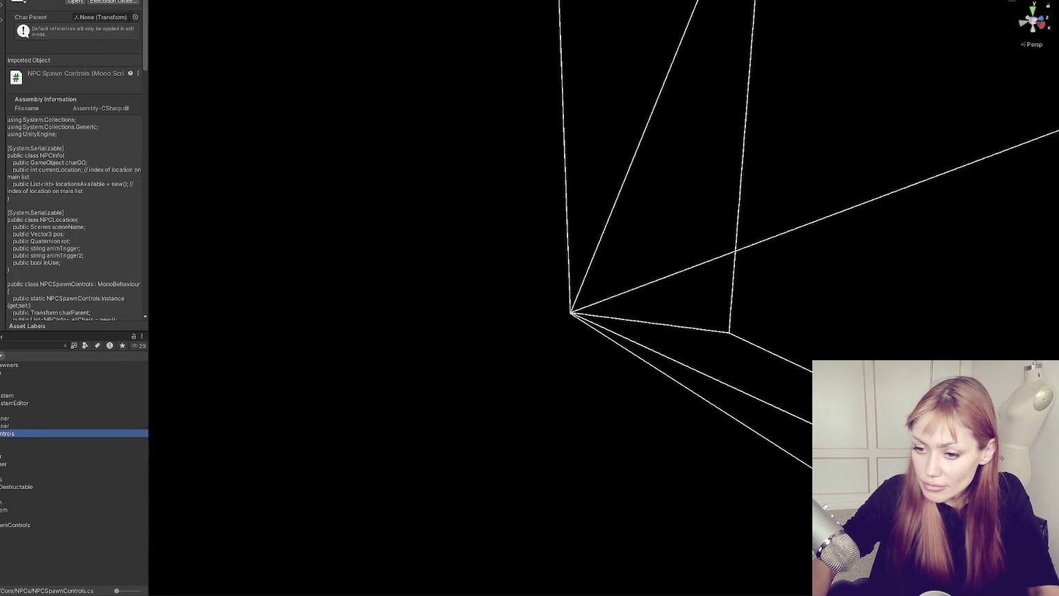
pyautogui.doubleClick(3, 465)
pyautogui.doubleClick(8, 480)
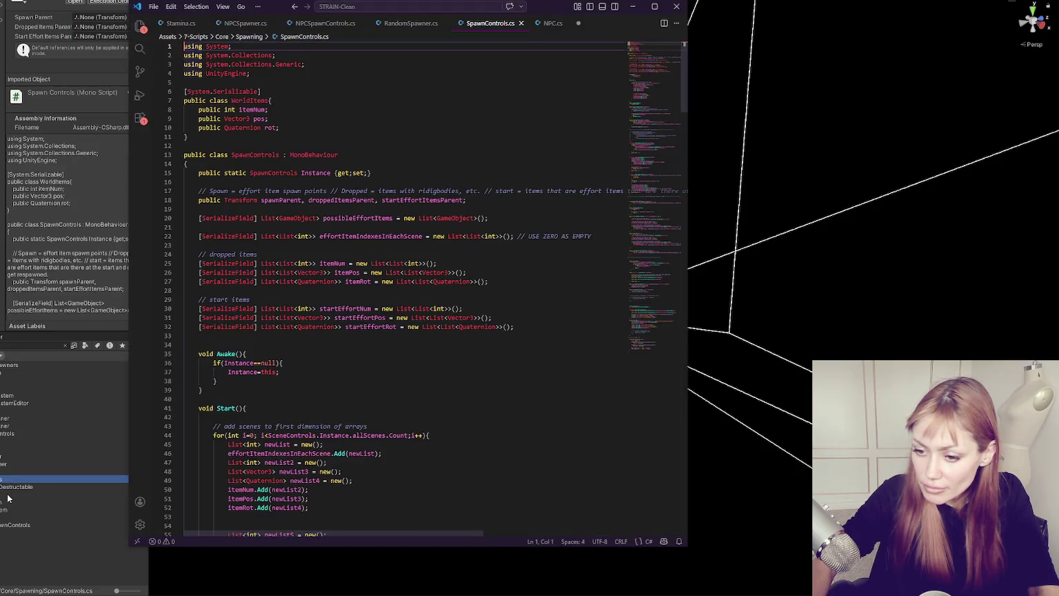
# Step: Open WastelandSpawnControls.cs, widen the editor window, and search the file for 'ismad'
pyautogui.doubleClick(9, 526)
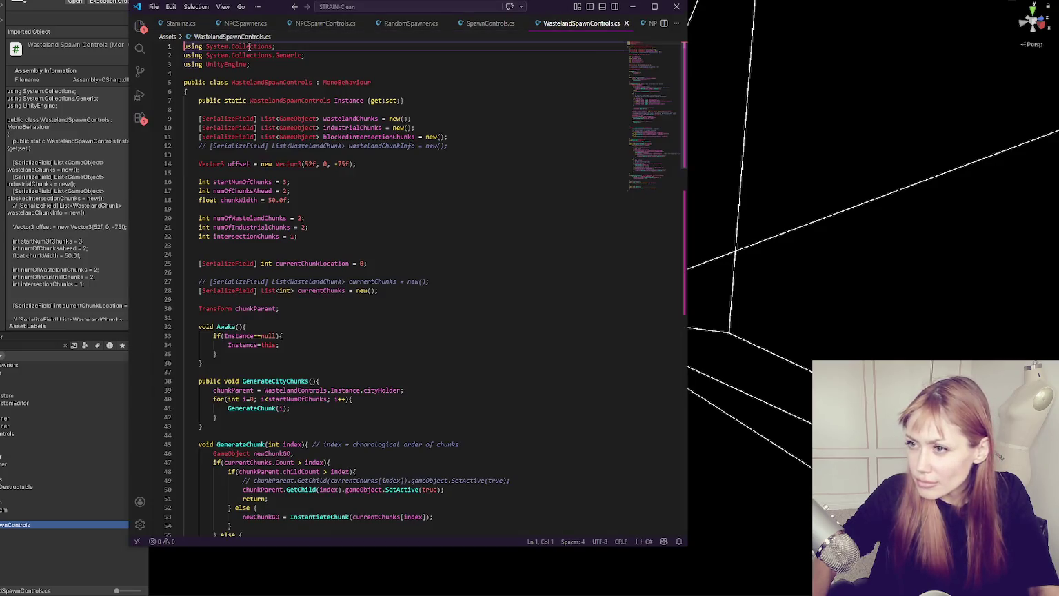
pyautogui.moveTo(686, 52)
pyautogui.mouseDown()
pyautogui.moveTo(886, 54)
pyautogui.moveTo(867, 55)
pyautogui.mouseUp()
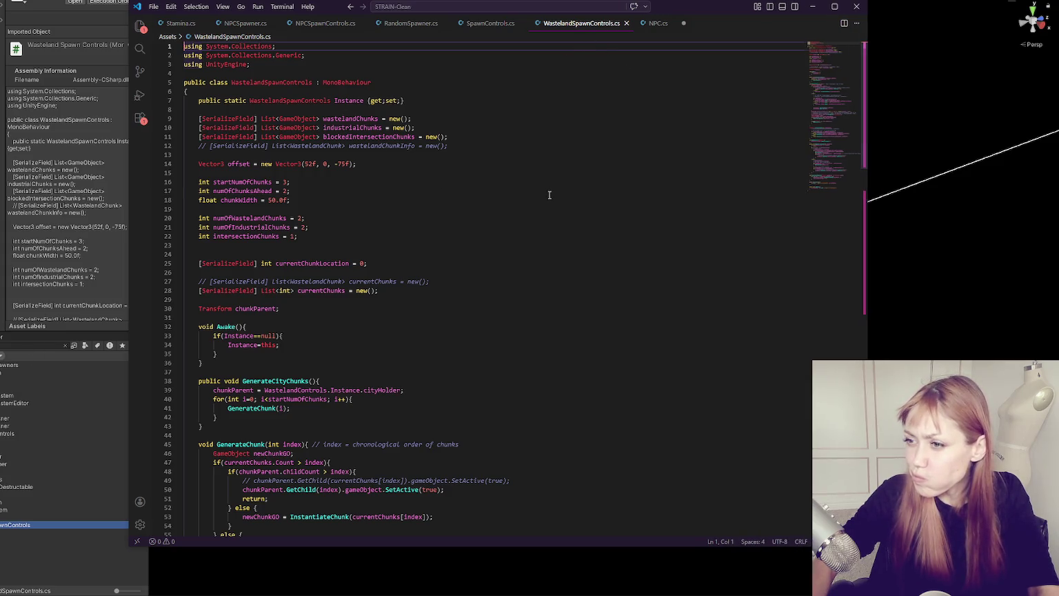
pyautogui.hotkey('ctrl', 'f')
pyautogui.write('li')
pyautogui.write('ismad')
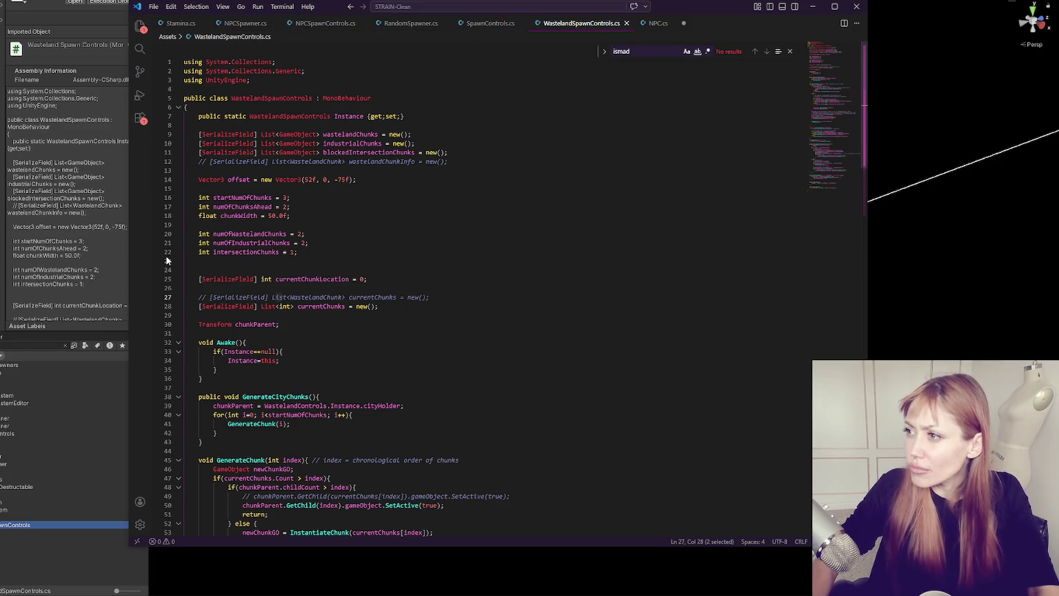
# Step: Inspect the enemyScript variable in NPC.cs, adjust the search term, and return to Unity
pyautogui.click(676, 22)
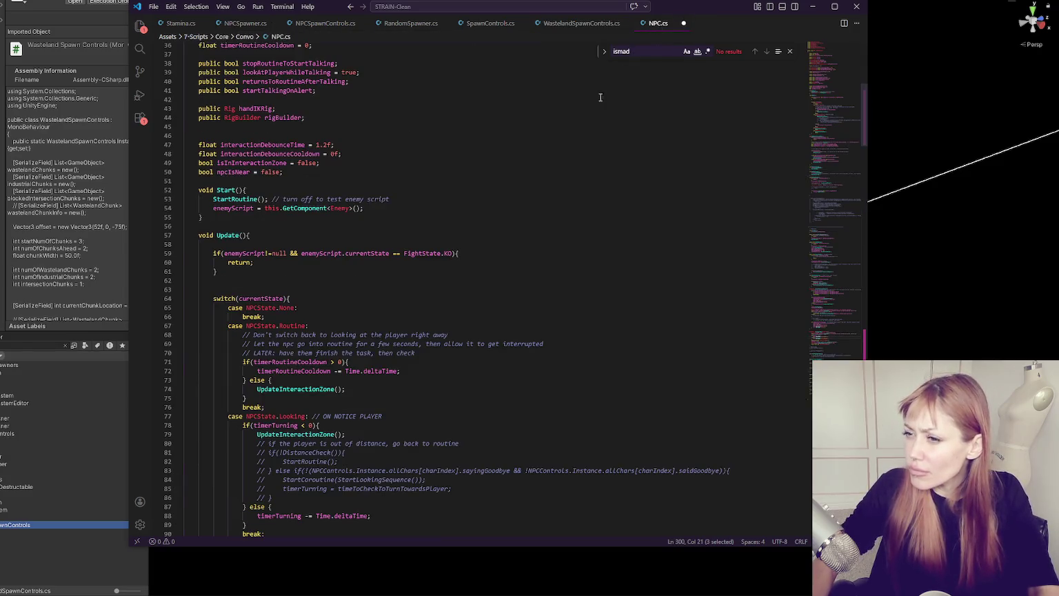
pyautogui.doubleClick(239, 208)
pyautogui.scroll(-4, 271, 202)
pyautogui.scroll(4, 284, 188)
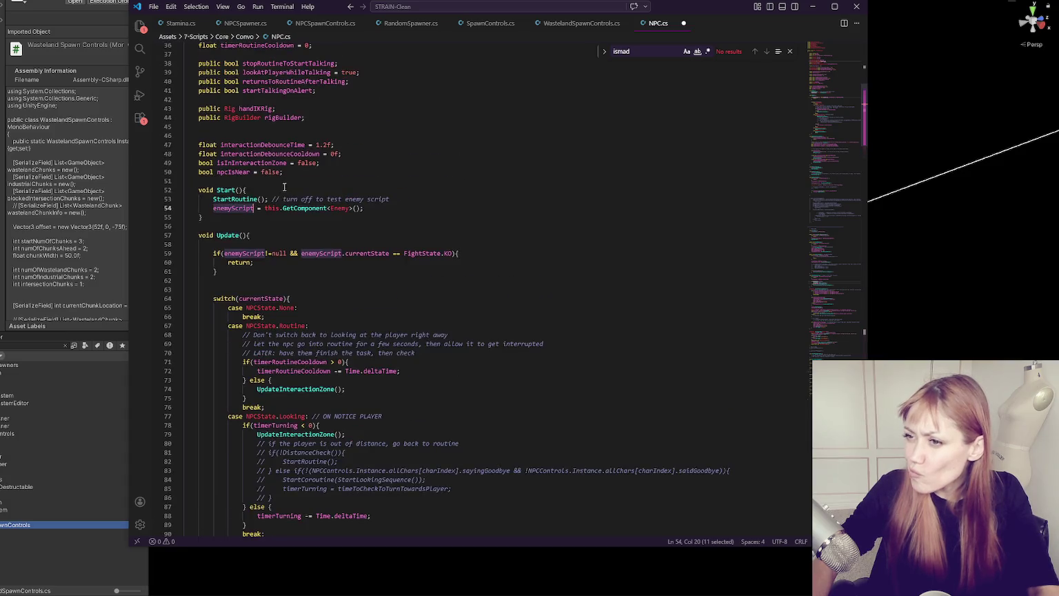
pyautogui.scroll(-5, 297, 181)
pyautogui.scroll(-6, 307, 170)
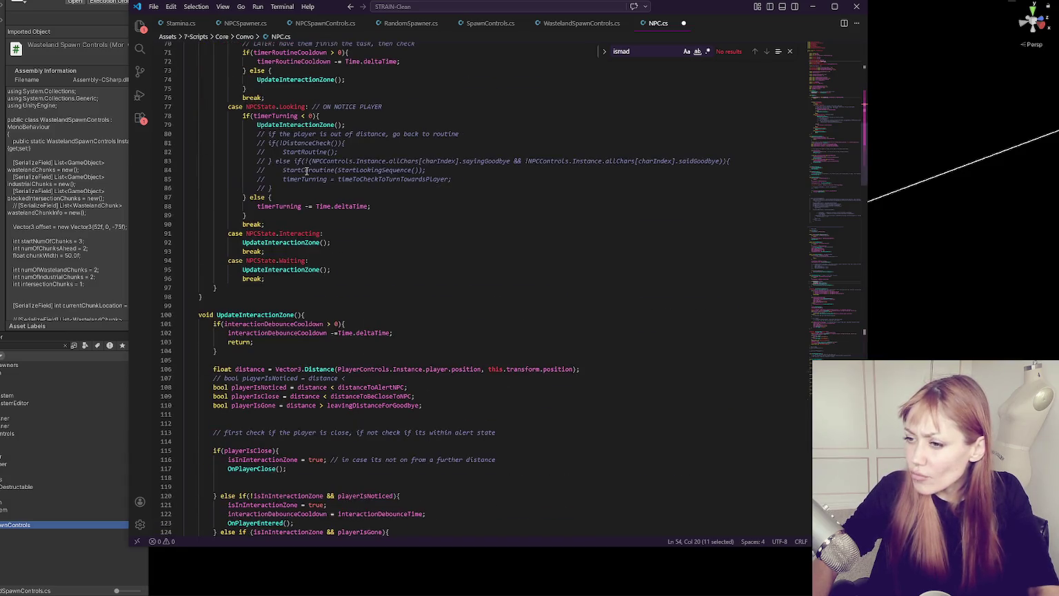
pyautogui.scroll(13, 307, 170)
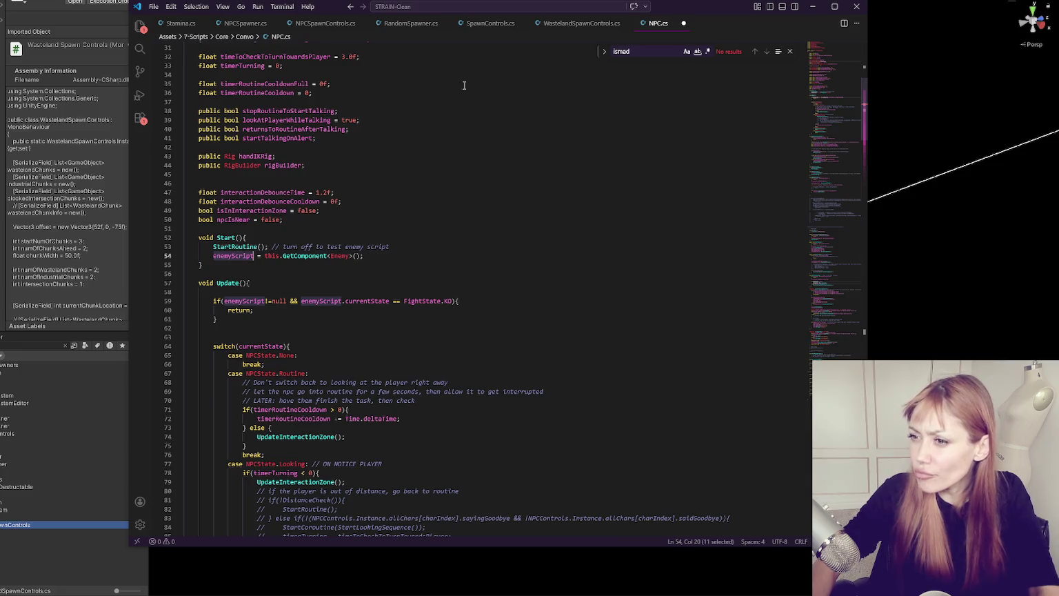
pyautogui.scroll(5, 467, 81)
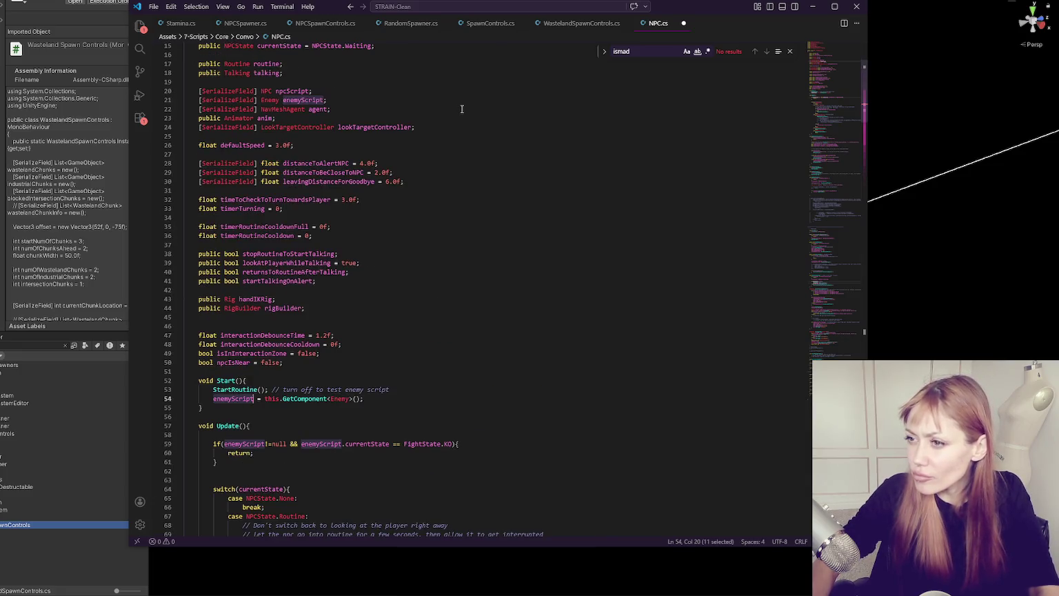
pyautogui.scroll(3, 462, 108)
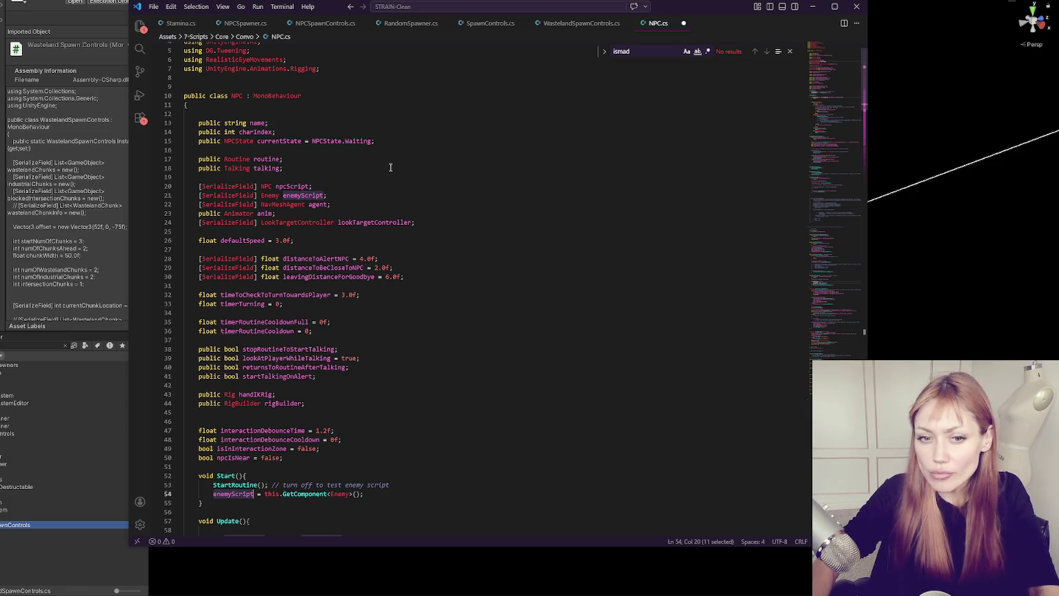
pyautogui.press('BackSpace')
pyautogui.press('BackSpace')
pyautogui.press('BackSpace')
pyautogui.write('ma')
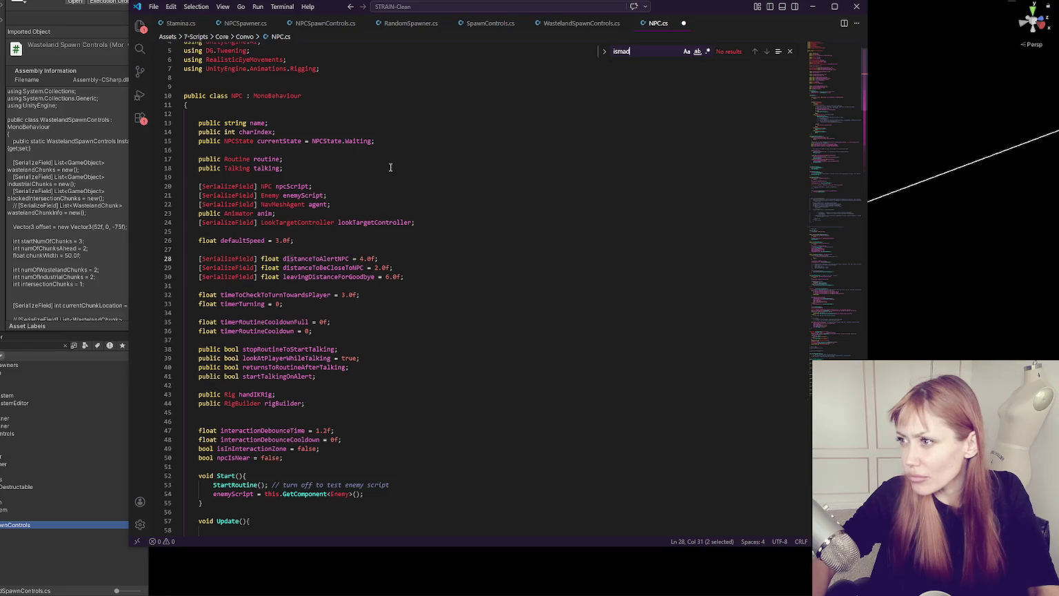
pyautogui.click(9, 344)
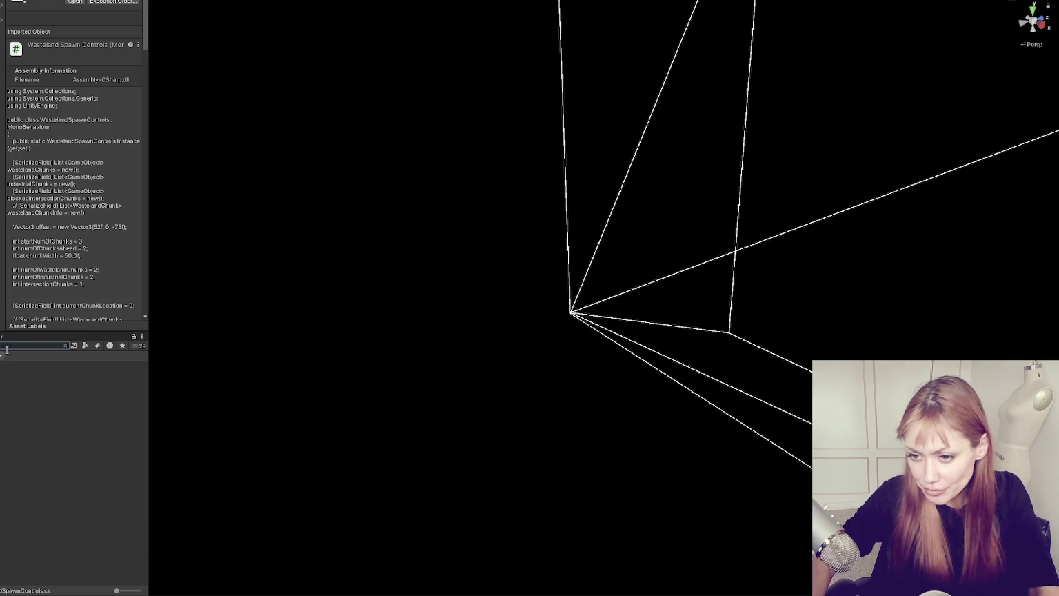
# Step: Filter the Project window to Script type, clear the search, and open Enemy.cs
pyautogui.click(85, 345)
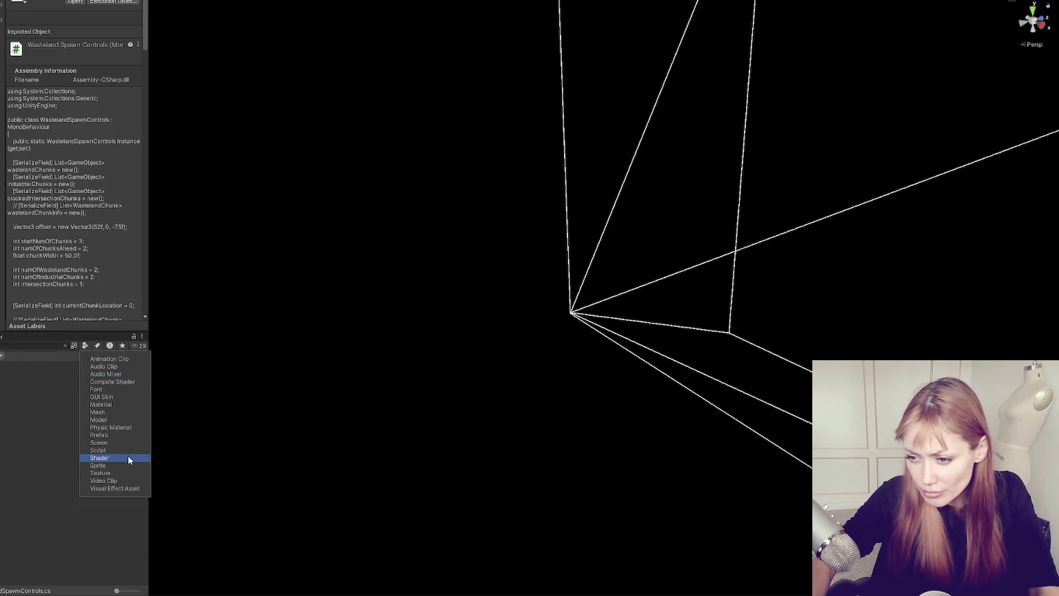
pyautogui.click(104, 449)
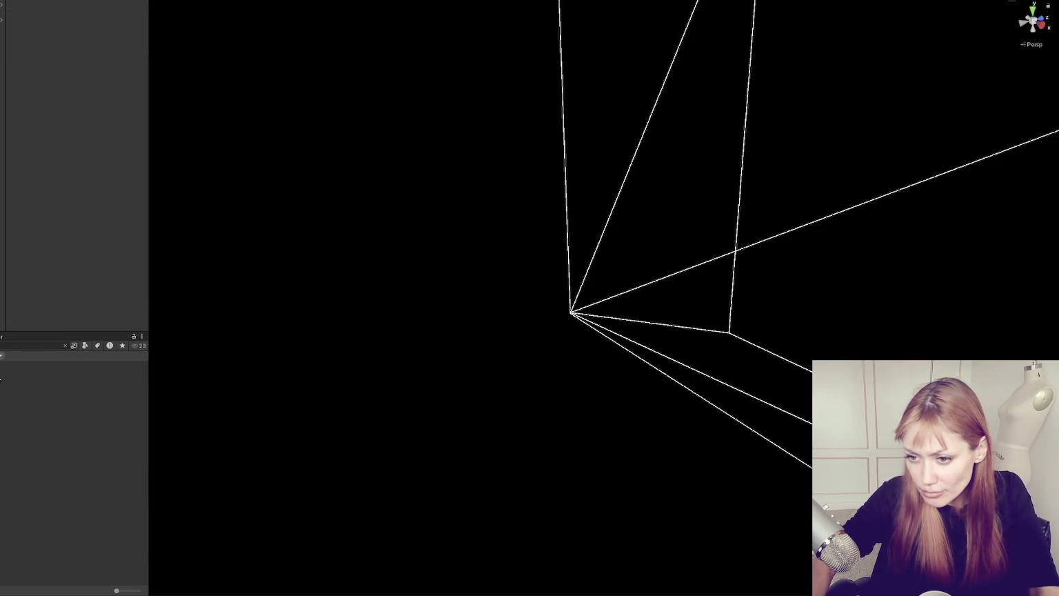
pyautogui.click(65, 344)
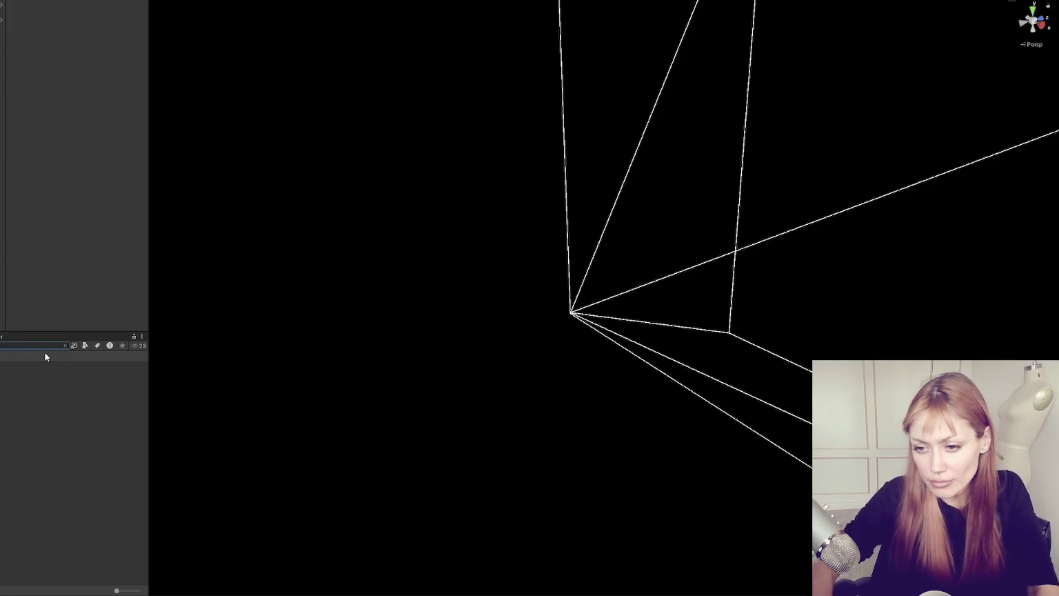
pyautogui.click(28, 418)
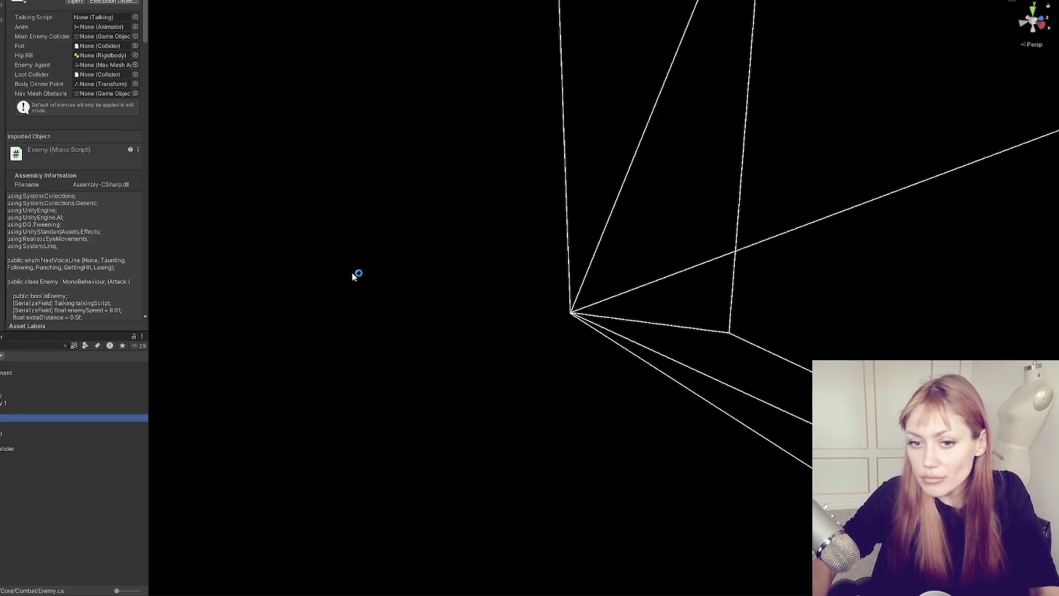
pyautogui.scroll(-10, 452, 192)
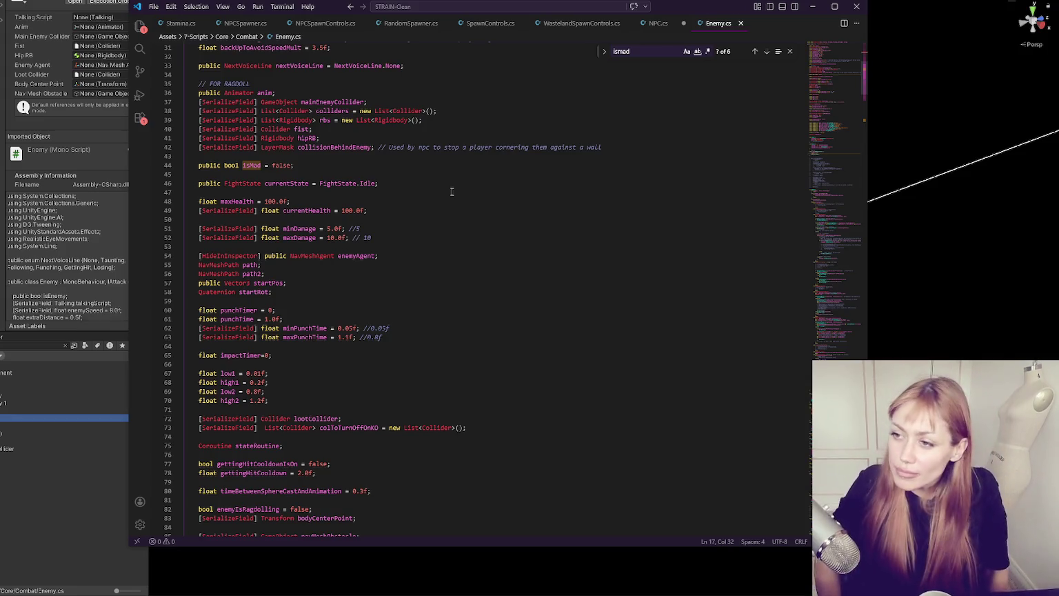
pyautogui.scroll(-3, 430, 260)
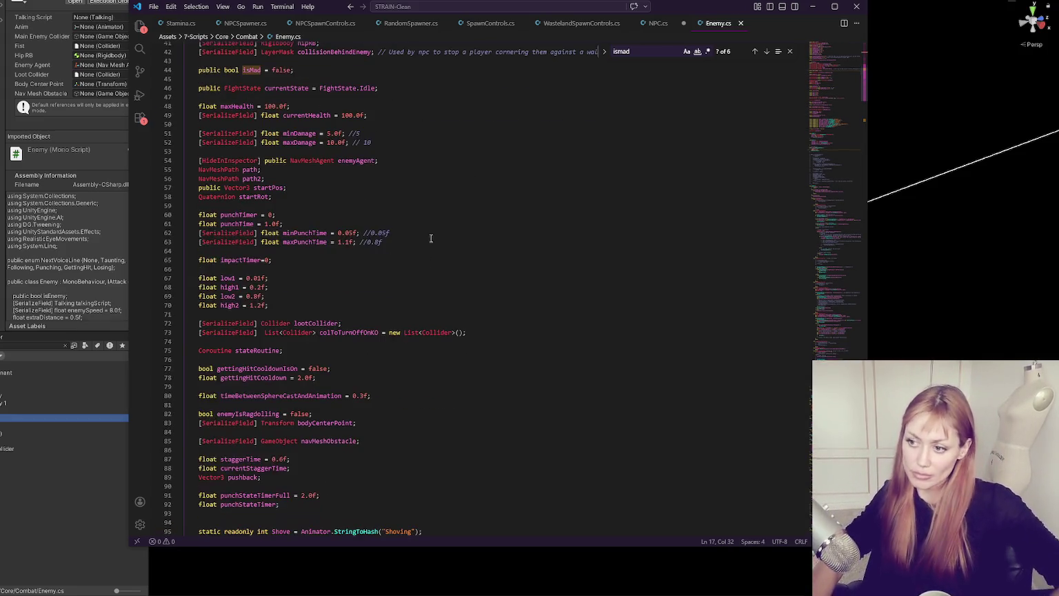
pyautogui.scroll(3, 407, 169)
pyautogui.click(405, 174)
pyautogui.scroll(3, 404, 172)
pyautogui.scroll(5, 404, 171)
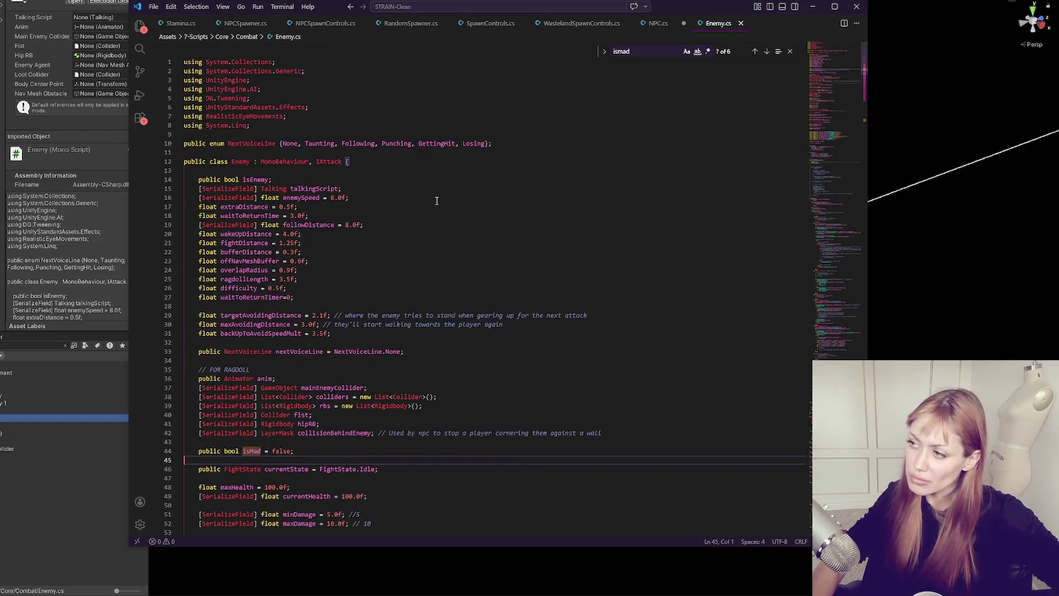
pyautogui.scroll(-10, 436, 200)
pyautogui.click(766, 51)
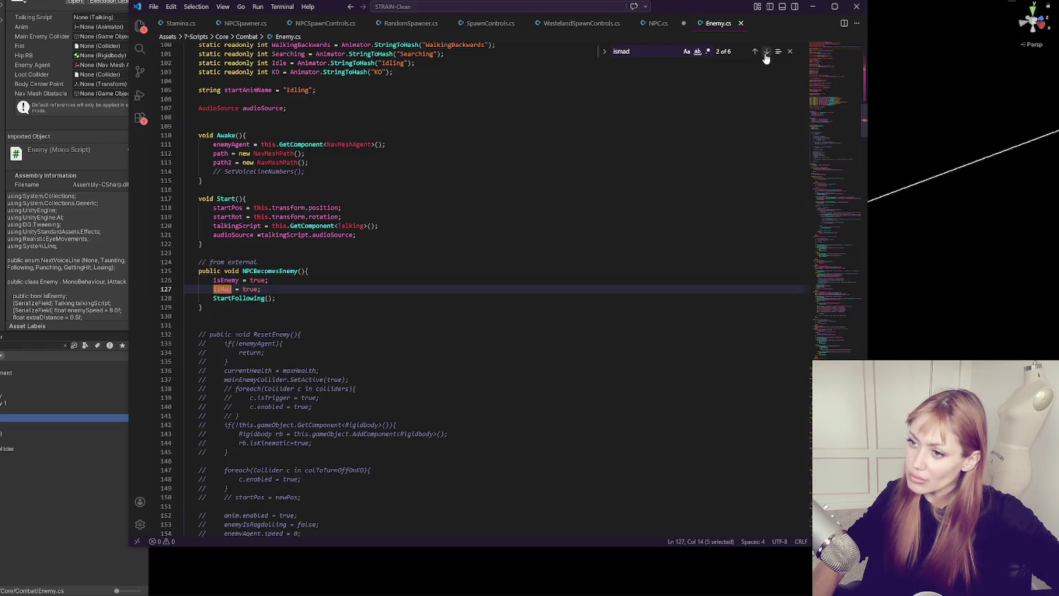
pyautogui.click(332, 289)
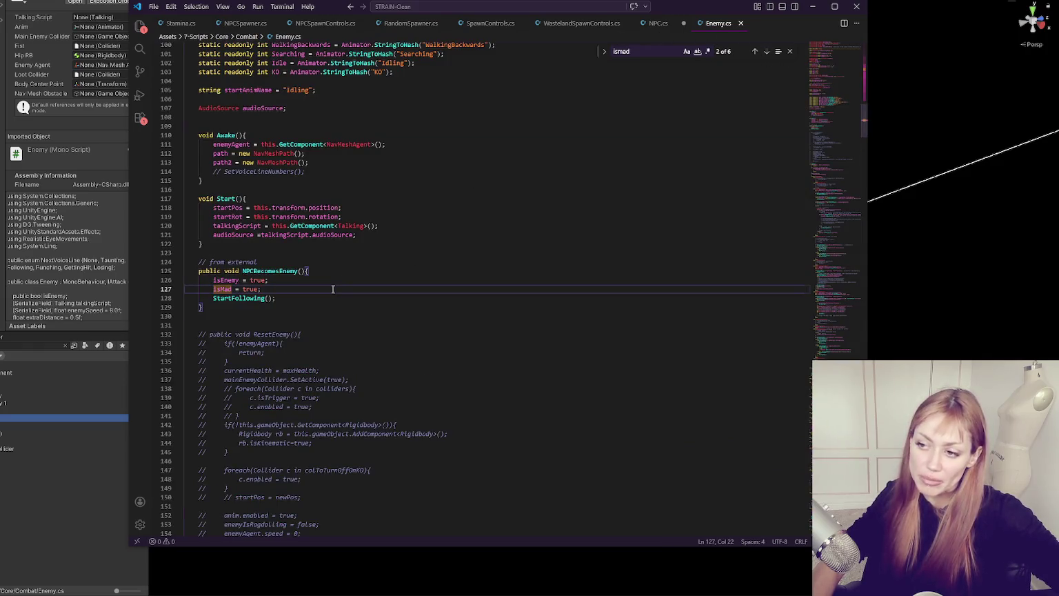
pyautogui.click(317, 283)
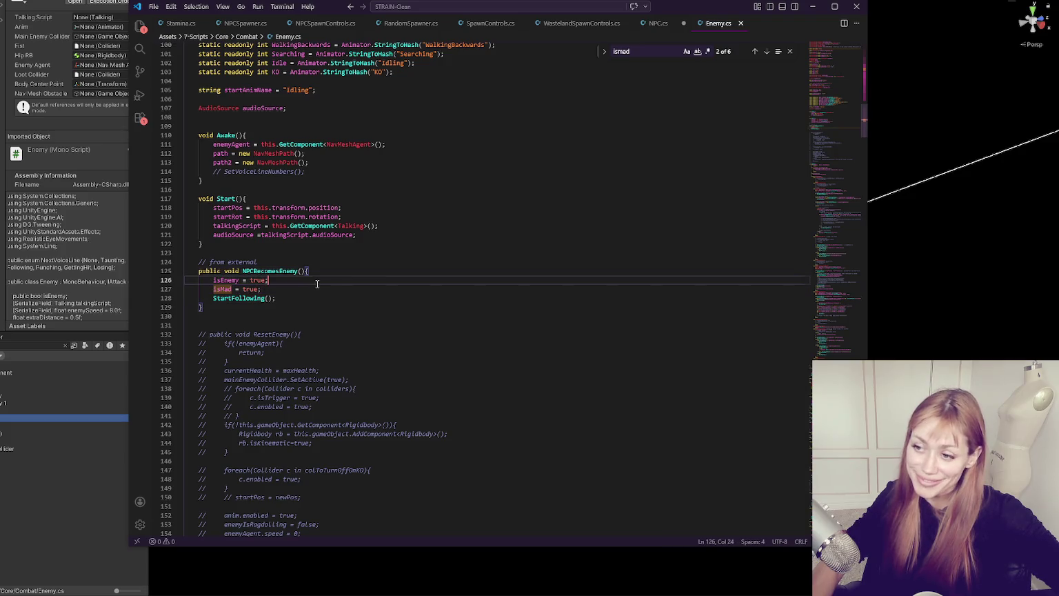
pyautogui.click(348, 289)
pyautogui.click(790, 51)
pyautogui.click(322, 320)
pyautogui.click(319, 278)
pyautogui.press('Down')
pyautogui.press('Down')
pyautogui.hotkey('ctrl', 'l')
pyautogui.doubleClick(270, 271)
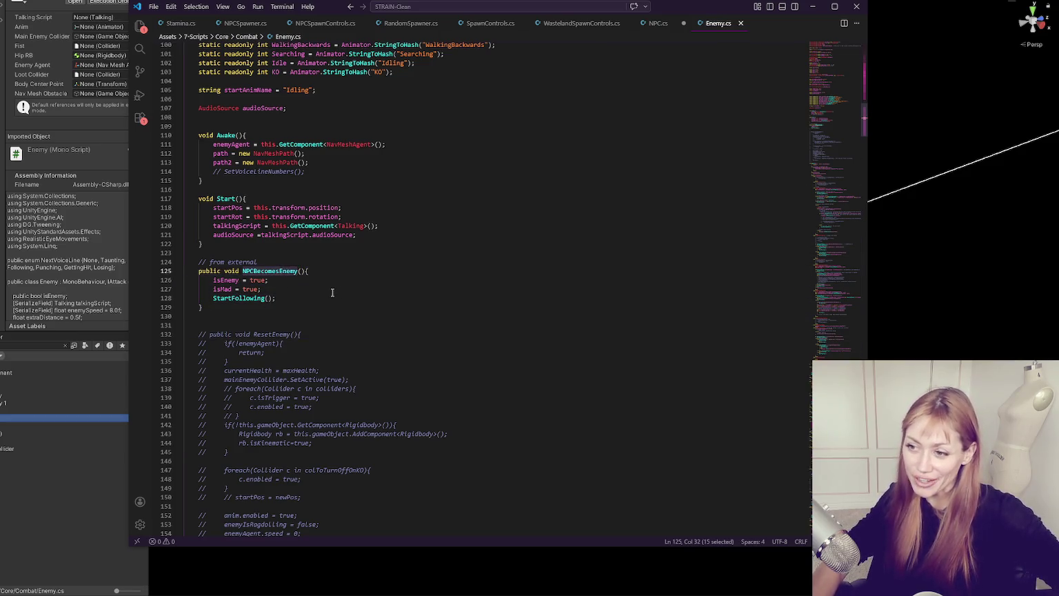
pyautogui.tripleClick(295, 298)
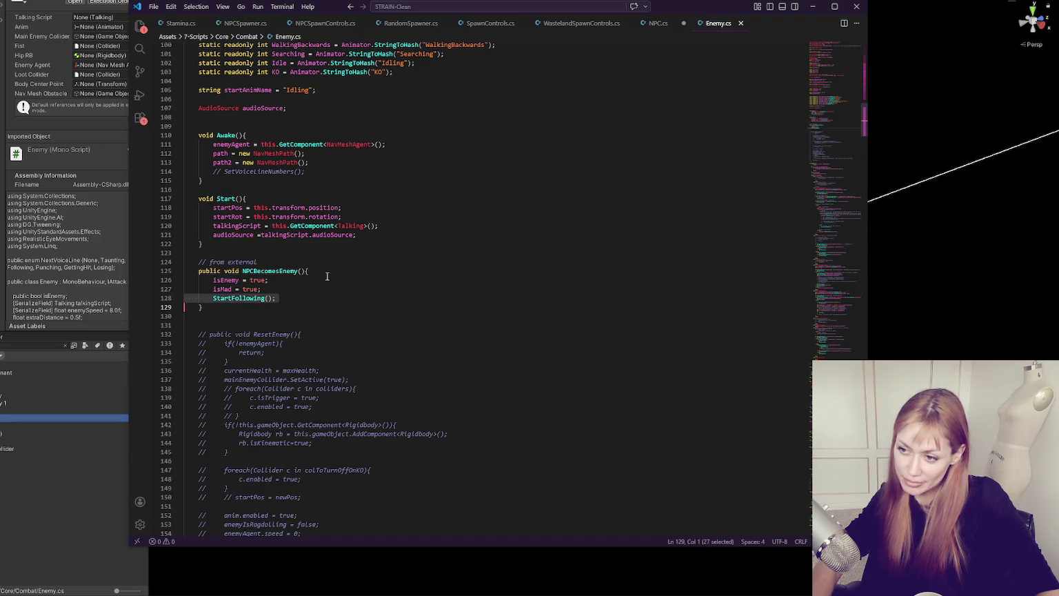
pyautogui.click(235, 298)
pyautogui.doubleClick(235, 298)
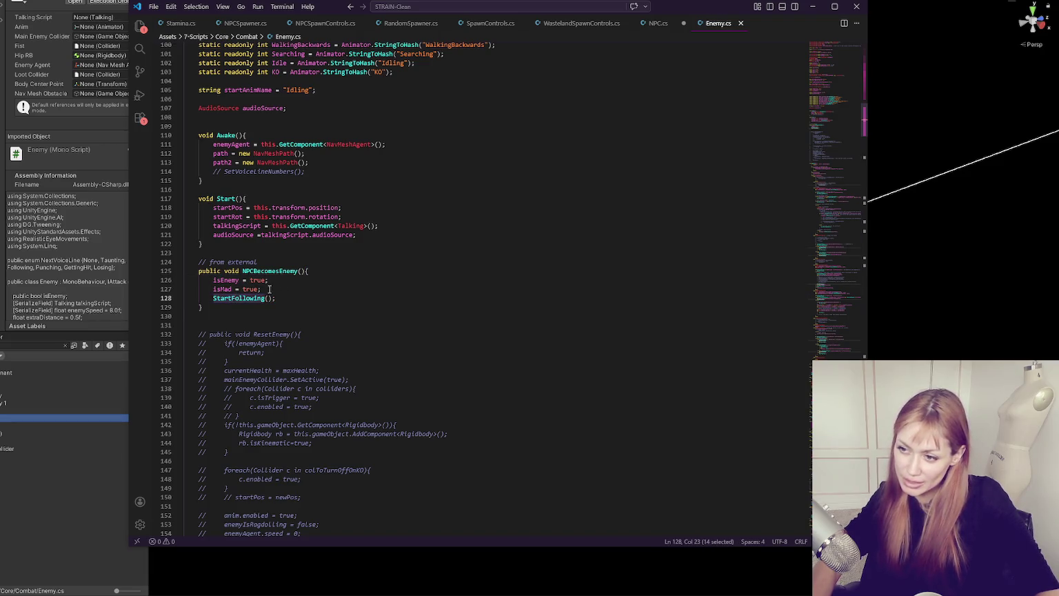
pyautogui.scroll(-2, 270, 289)
pyautogui.click(290, 250)
pyautogui.press('Up')
pyautogui.press('Up')
pyautogui.click(291, 248)
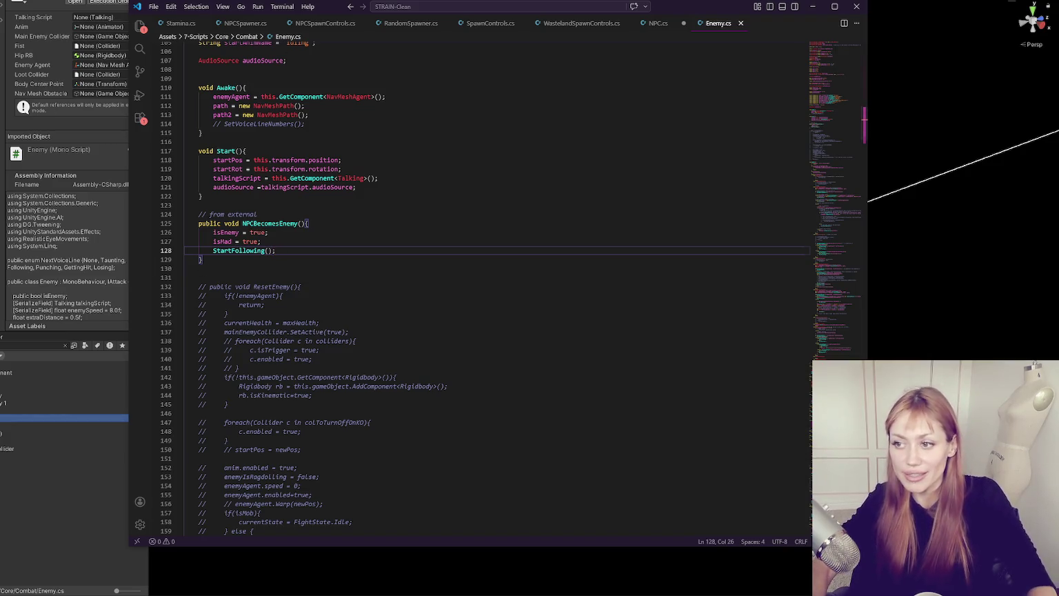
# Step: Add missing spaces after two equals signs in Enemy.cs, save, and review the Awake and StartFollowing code
pyautogui.click(261, 187)
pyautogui.click(409, 205)
pyautogui.hotkey('ctrl', 's')
pyautogui.click(322, 233)
pyautogui.press('Up')
pyautogui.press('Up')
pyautogui.press('Up')
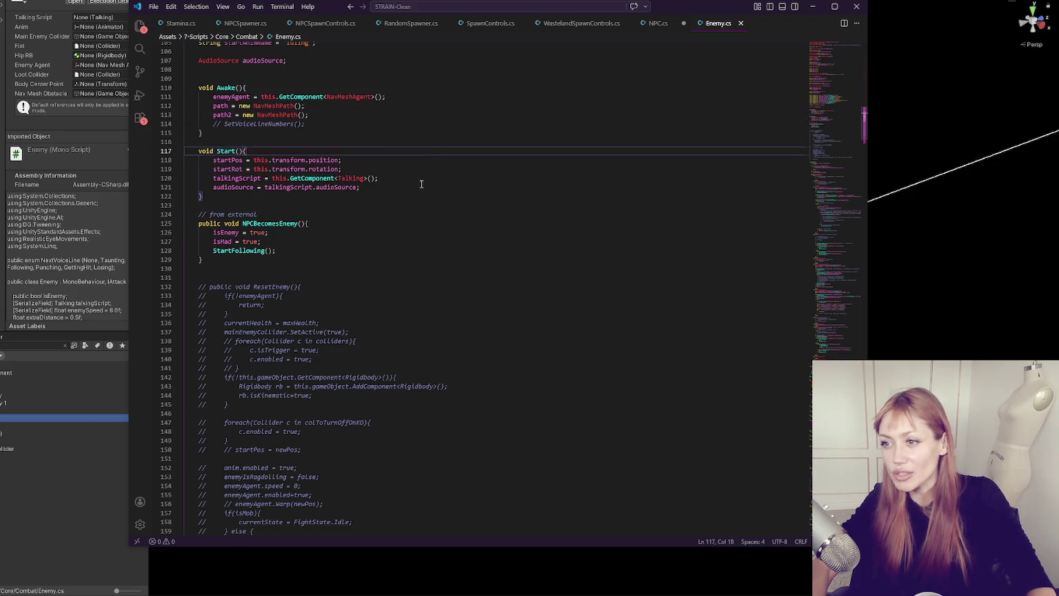
pyautogui.scroll(3, 419, 184)
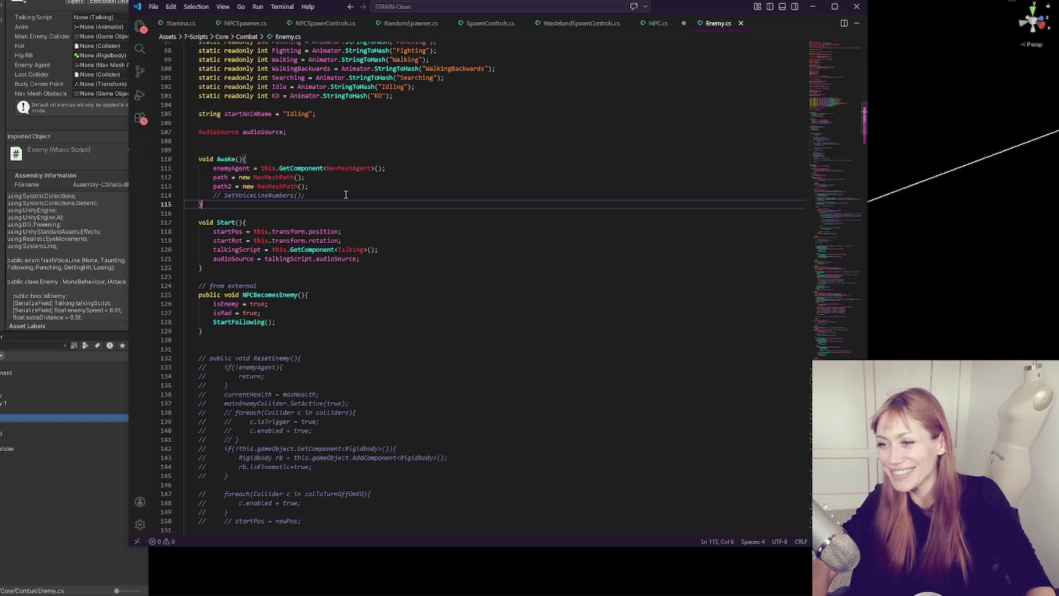
pyautogui.click(364, 196)
pyautogui.scroll(6, 558, 183)
pyautogui.scroll(-18, 557, 183)
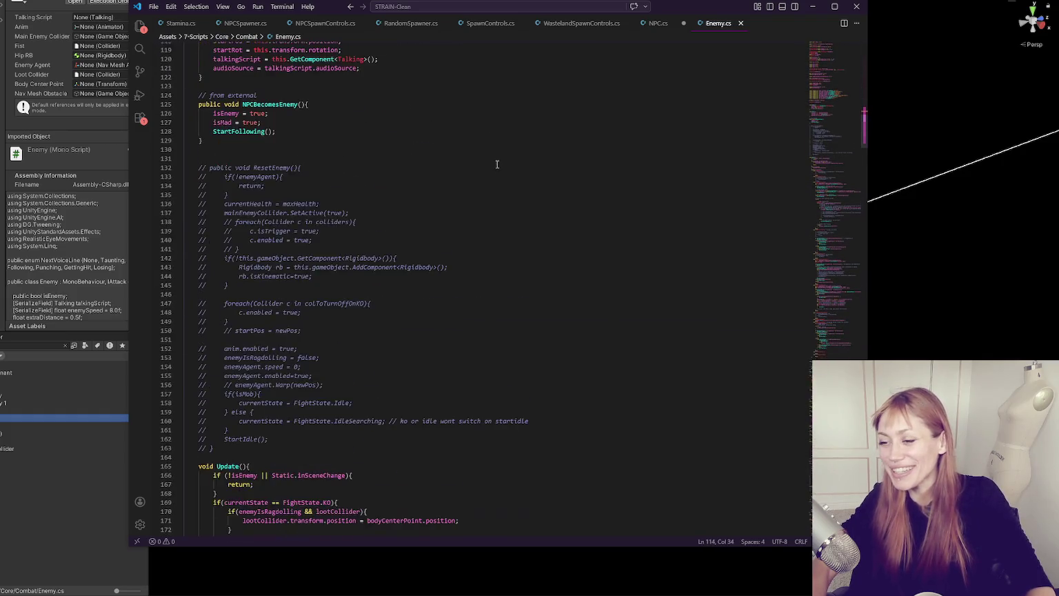
pyautogui.scroll(11, 362, 285)
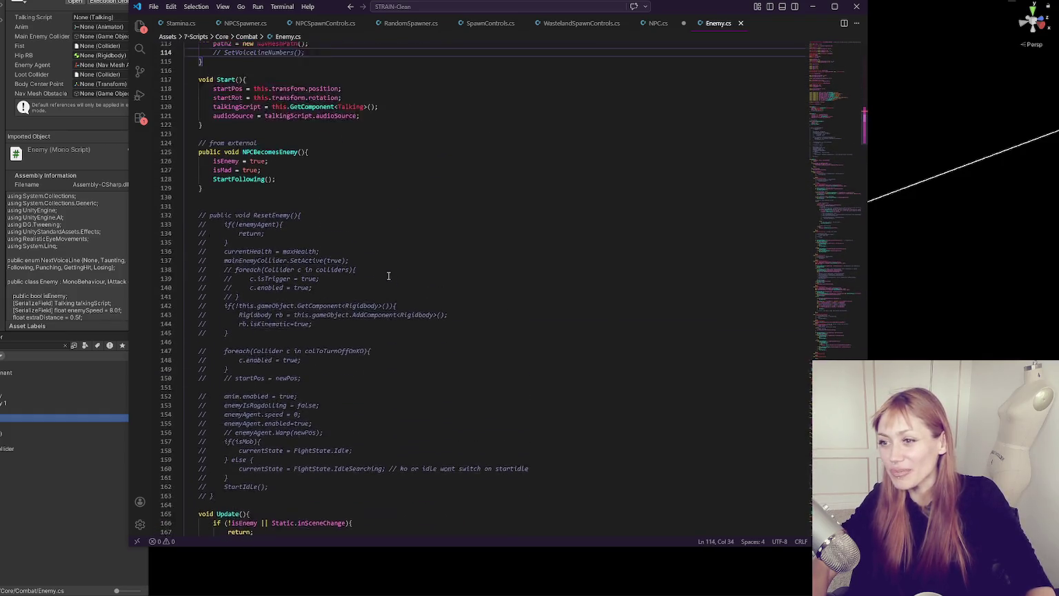
pyautogui.click(362, 285)
pyautogui.click(547, 298)
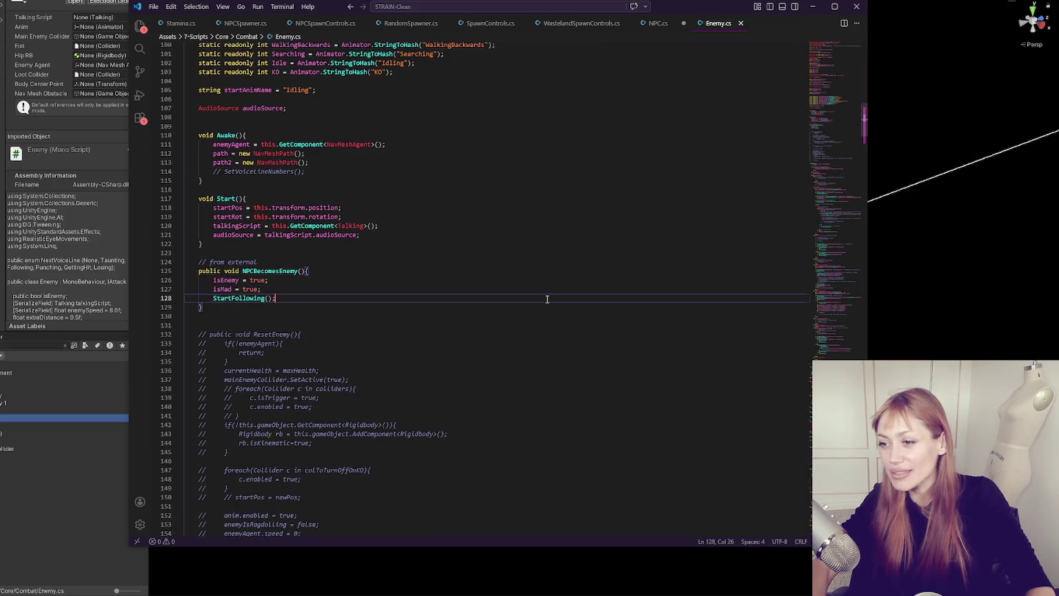
pyautogui.scroll(-1, 458, 300)
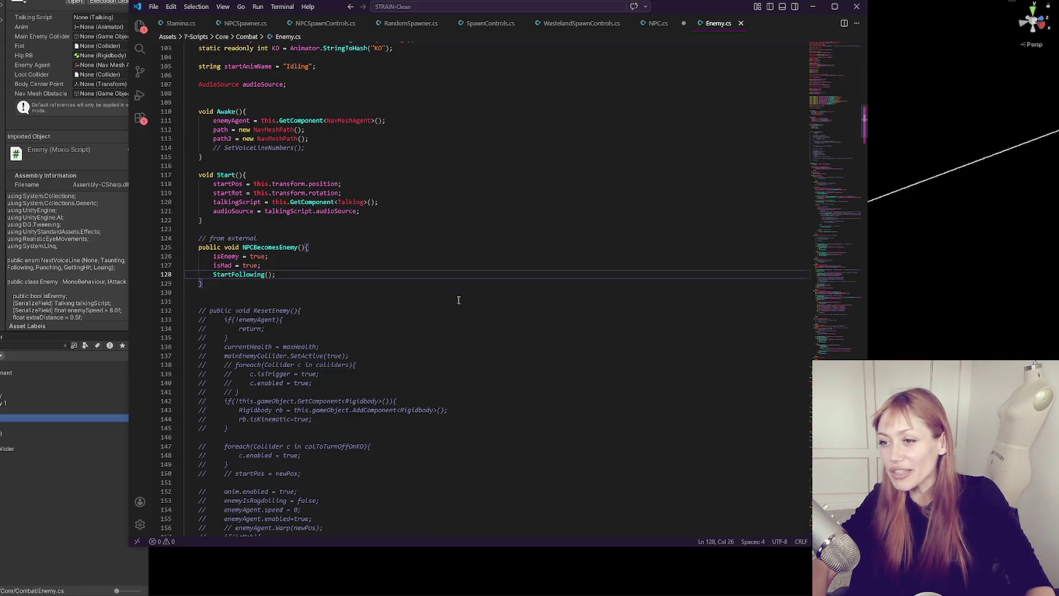
pyautogui.scroll(-1, 435, 286)
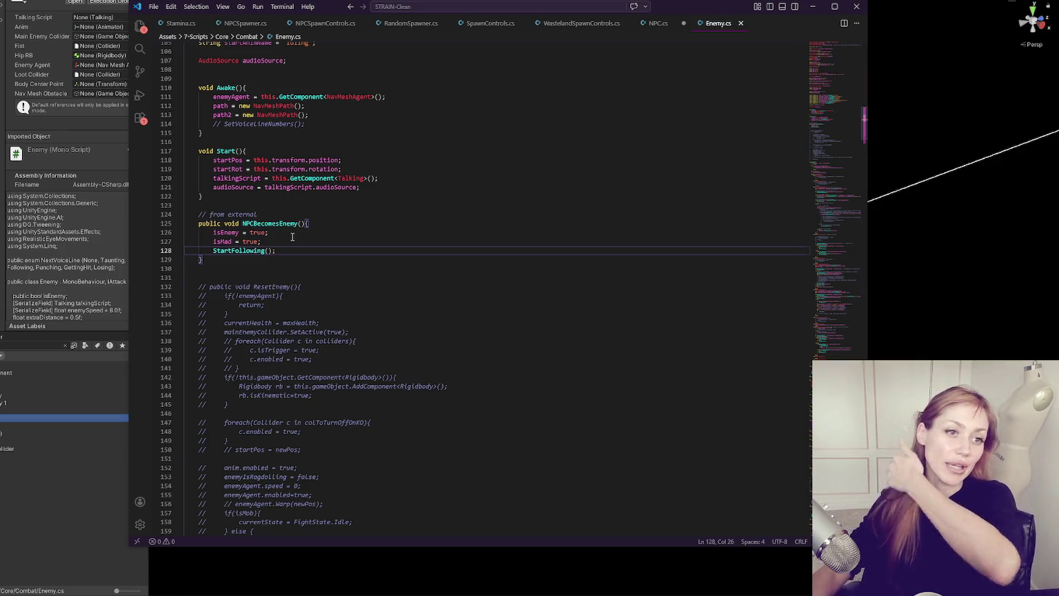
# Step: Delete the extra blank lines after the audioSource declaration and after punchStateTimer
pyautogui.click(372, 268)
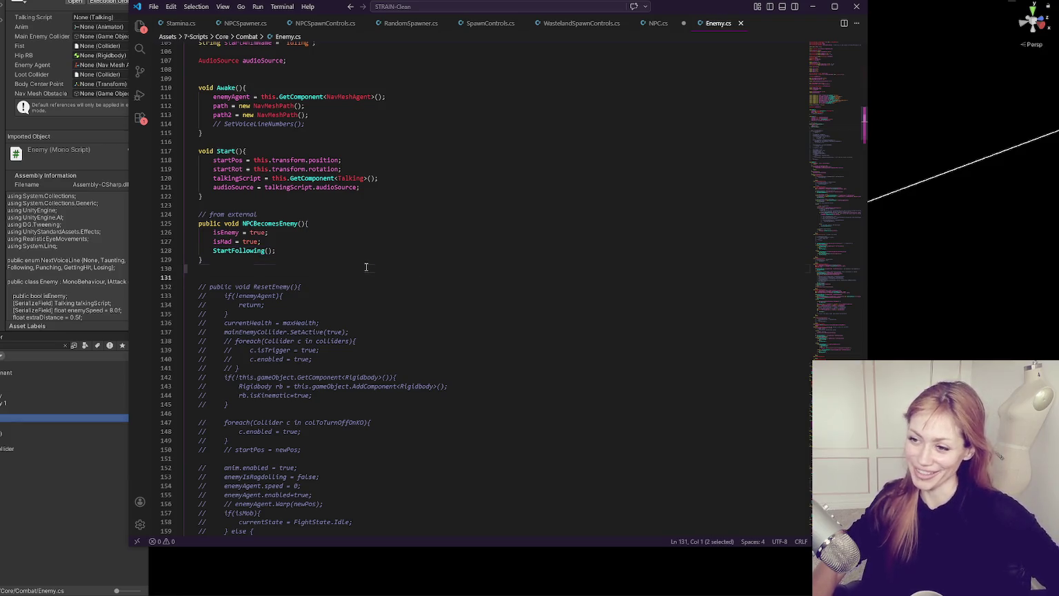
pyautogui.scroll(-2, 386, 249)
pyautogui.click(369, 230)
pyautogui.scroll(2, 373, 224)
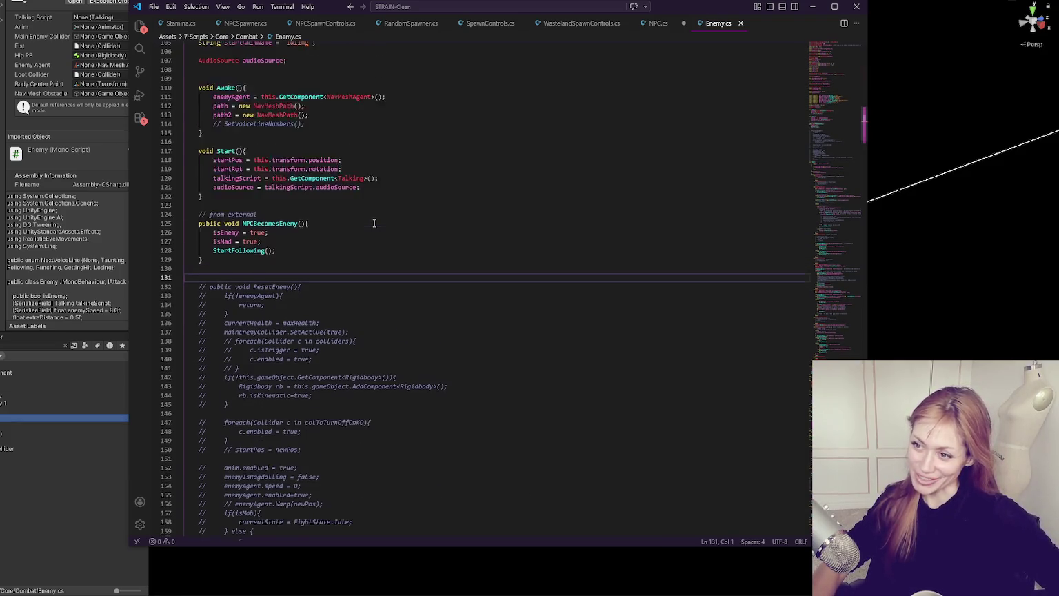
pyautogui.click(402, 279)
pyautogui.scroll(3, 407, 304)
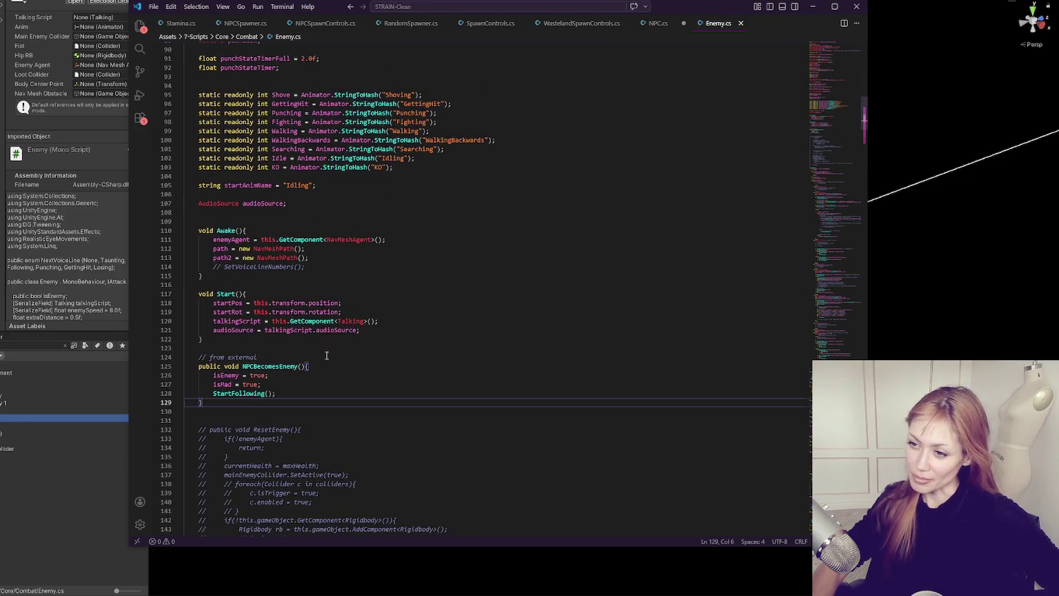
pyautogui.click(303, 214)
pyautogui.press('BackSpace')
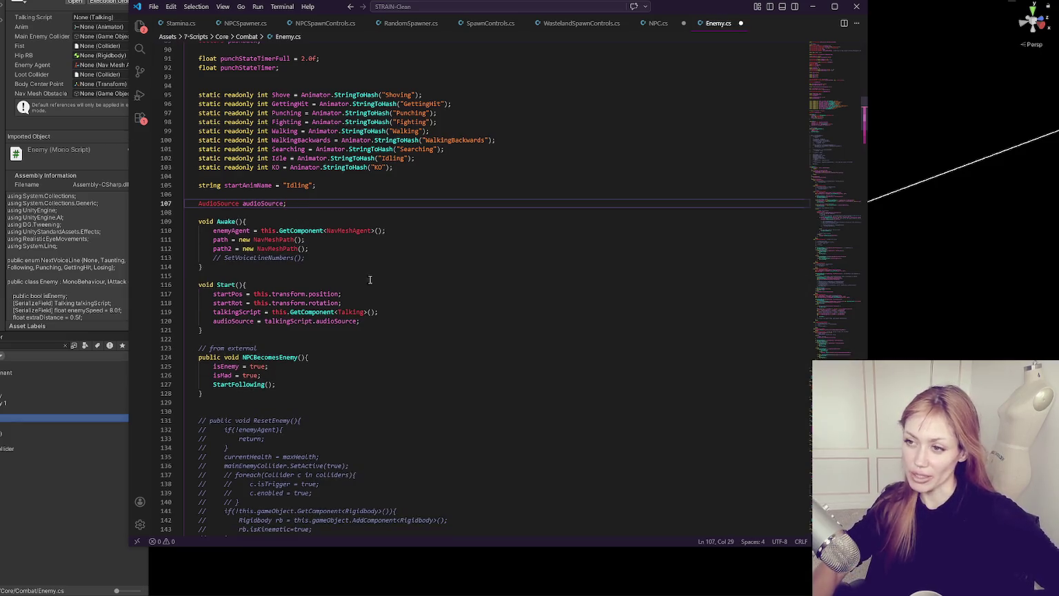
pyautogui.scroll(3, 195, 94)
pyautogui.click(289, 147)
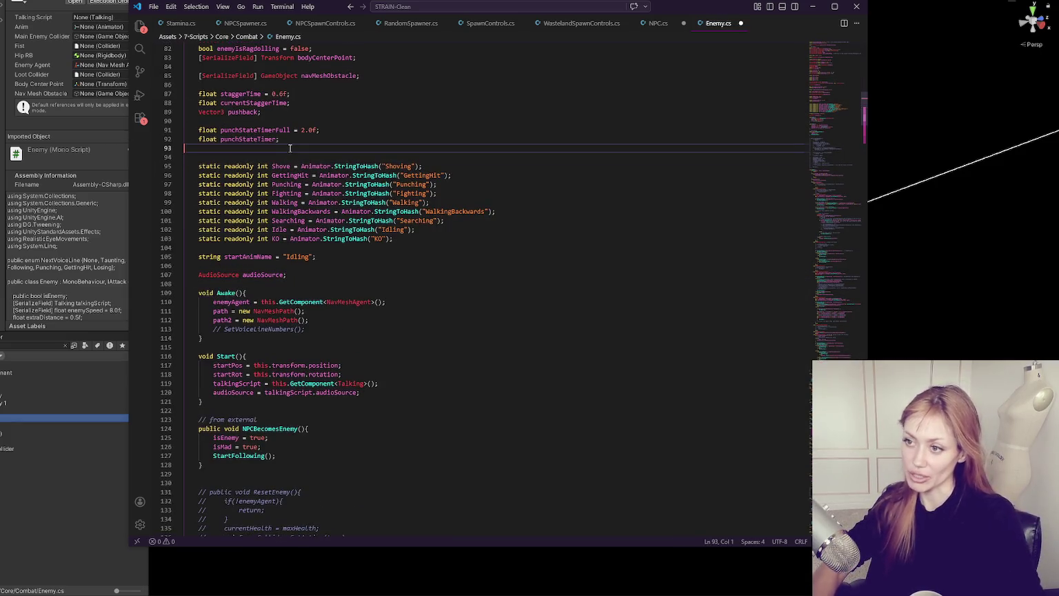
pyautogui.press('BackSpace')
# Step: Scroll down through Enemy.cs past Awake and NPCBecomesEnemy to the FreezeEnemySetTrigger coroutine
pyautogui.scroll(15, 347, 177)
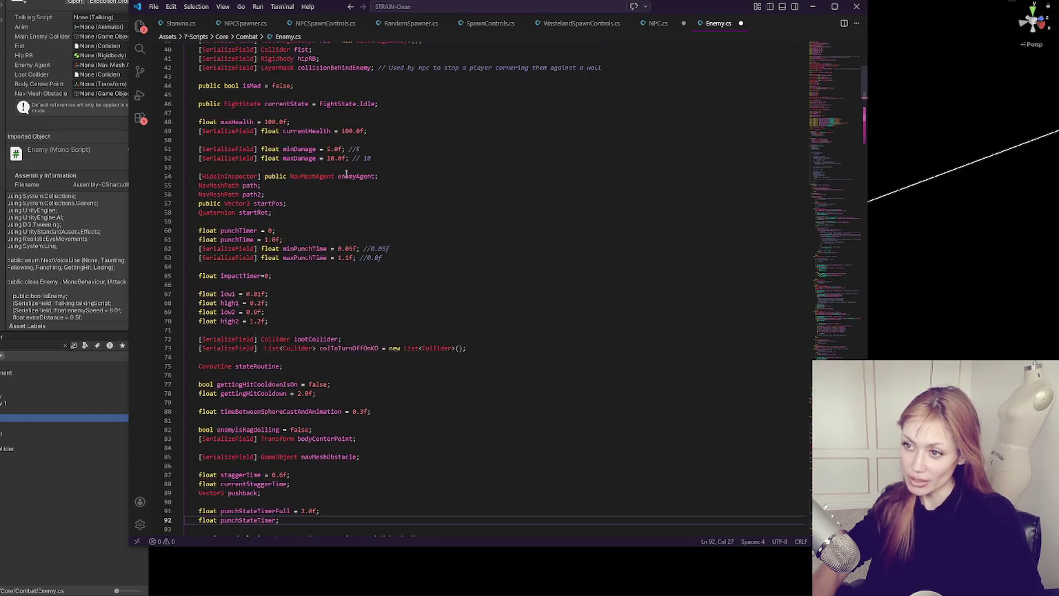
pyautogui.scroll(-13, 346, 173)
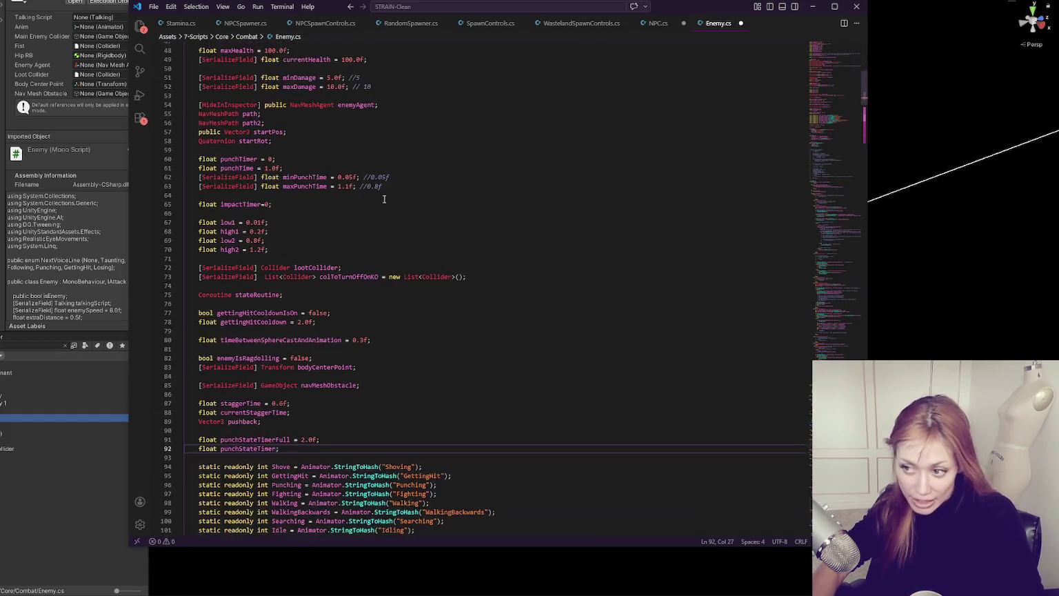
pyautogui.scroll(-4, 421, 338)
pyautogui.click(414, 338)
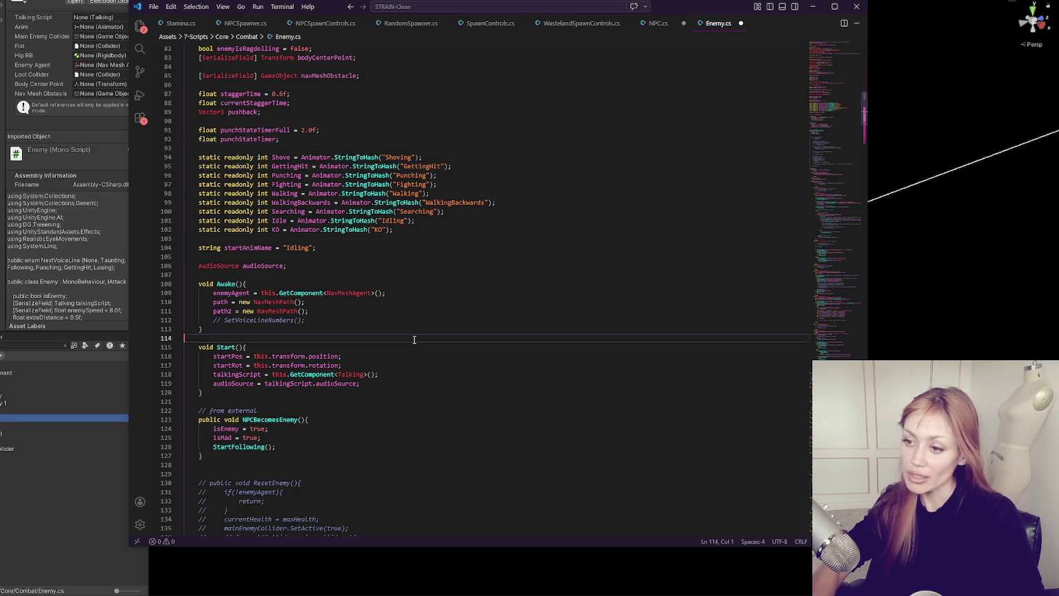
pyautogui.scroll(-4, 414, 339)
pyautogui.click(365, 346)
pyautogui.scroll(-10, 383, 338)
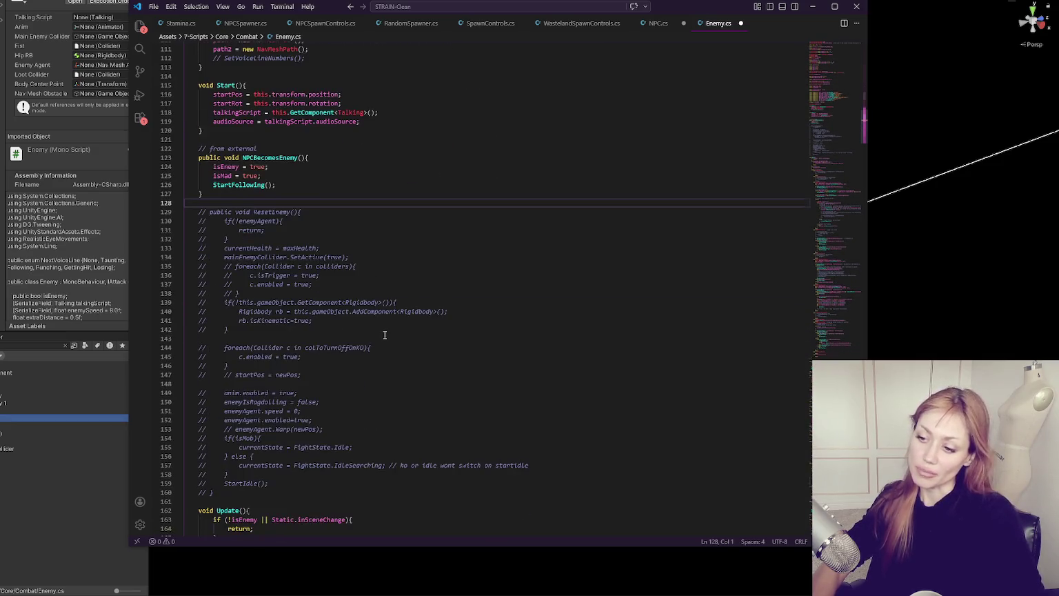
pyautogui.scroll(-20, 385, 336)
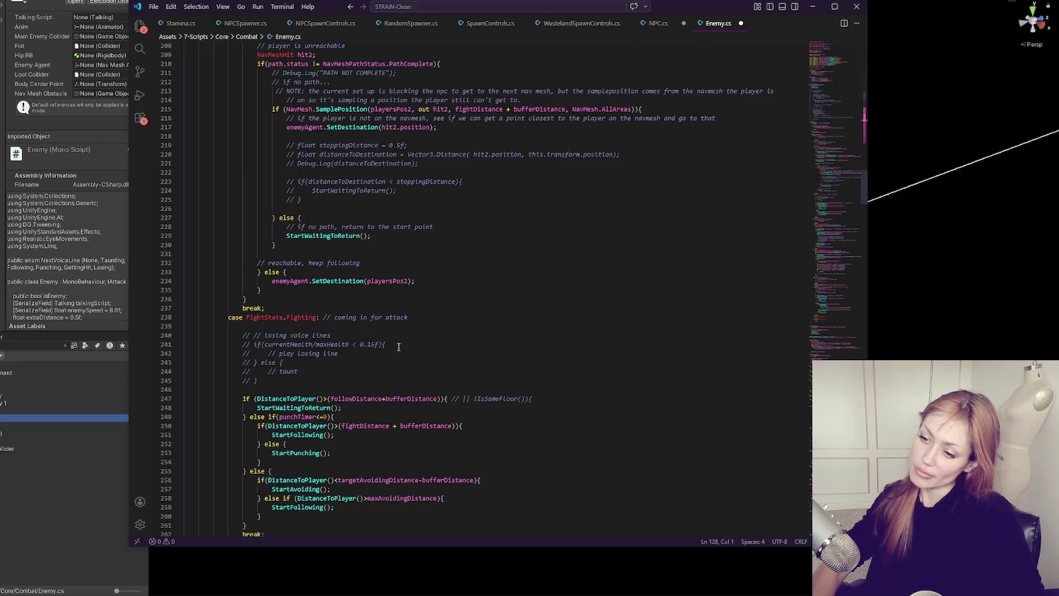
pyautogui.scroll(-20, 401, 344)
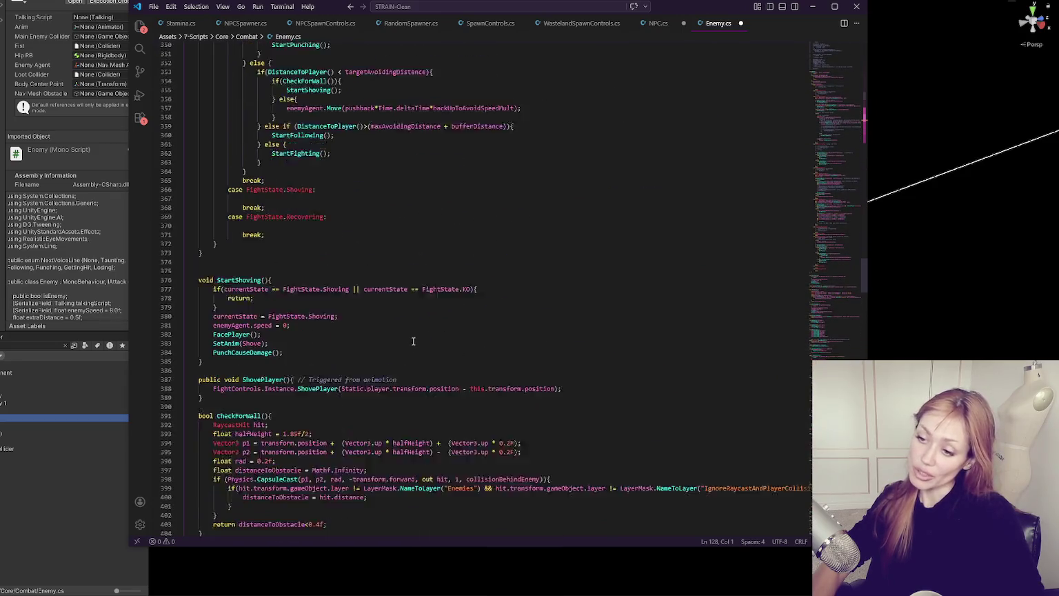
pyautogui.press('Home')
pyautogui.scroll(1, 307, 331)
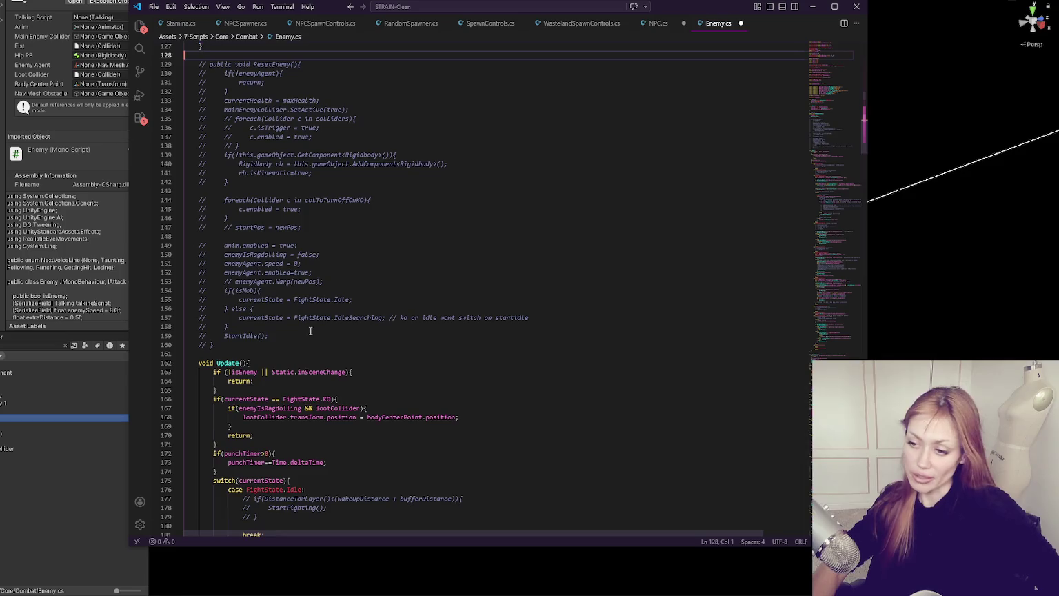
pyautogui.scroll(-20, 439, 289)
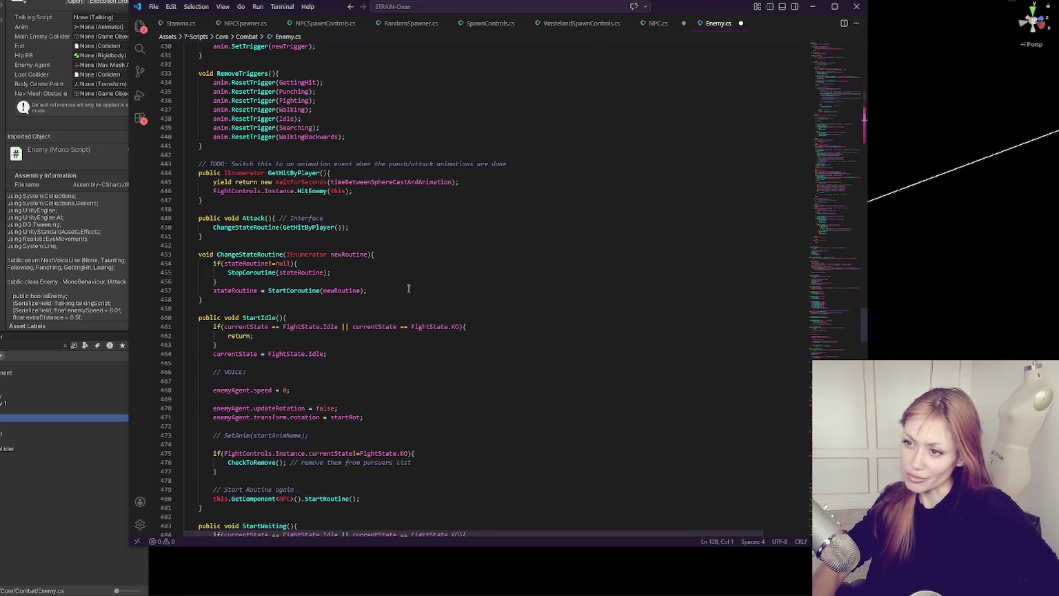
pyautogui.scroll(-20, 400, 310)
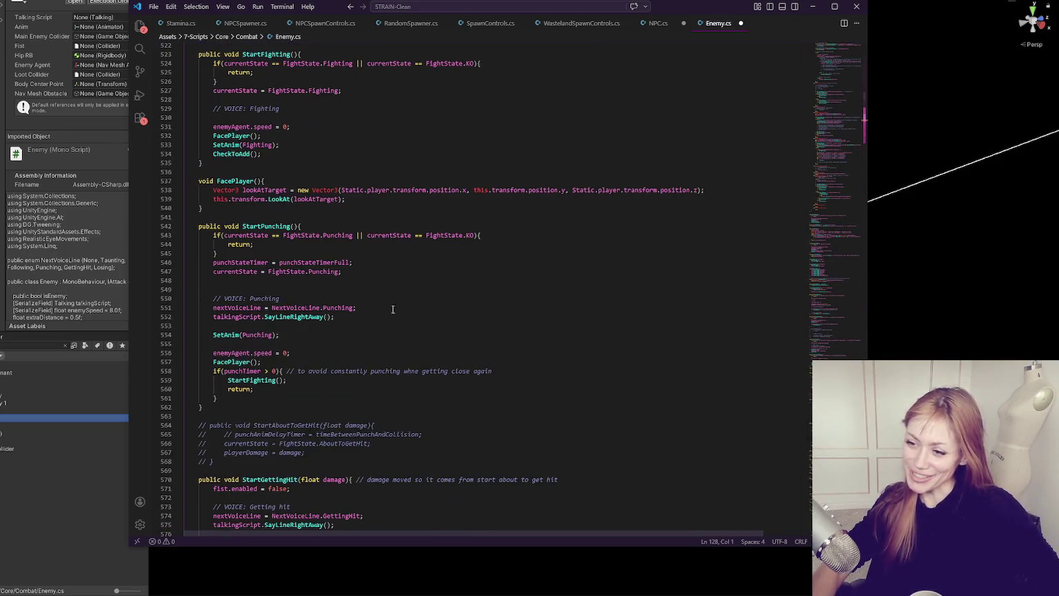
pyautogui.scroll(-20, 391, 316)
pyautogui.scroll(-10, 406, 281)
pyautogui.scroll(-16, 405, 276)
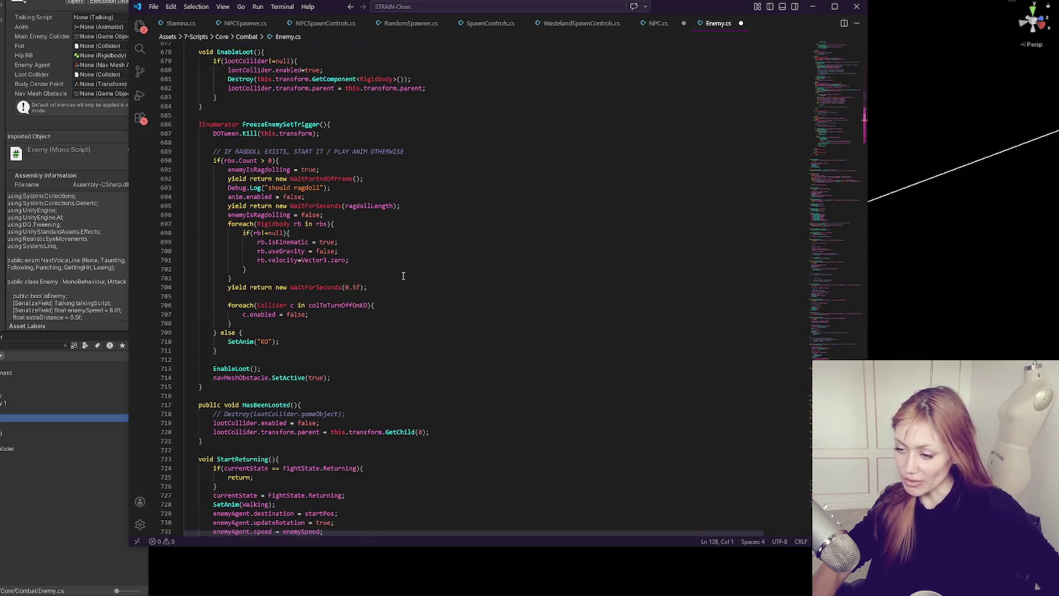
pyautogui.scroll(-6, 399, 272)
pyautogui.scroll(5, 397, 271)
# Step: Delete the empty line before EnableLoot() and check the enemyIsRagdolling = false reset
pyautogui.click(384, 347)
pyautogui.press('Up')
pyautogui.press('BackSpace')
pyautogui.click(451, 265)
pyautogui.scroll(4, 452, 264)
pyautogui.click(380, 310)
pyautogui.scroll(3, 399, 309)
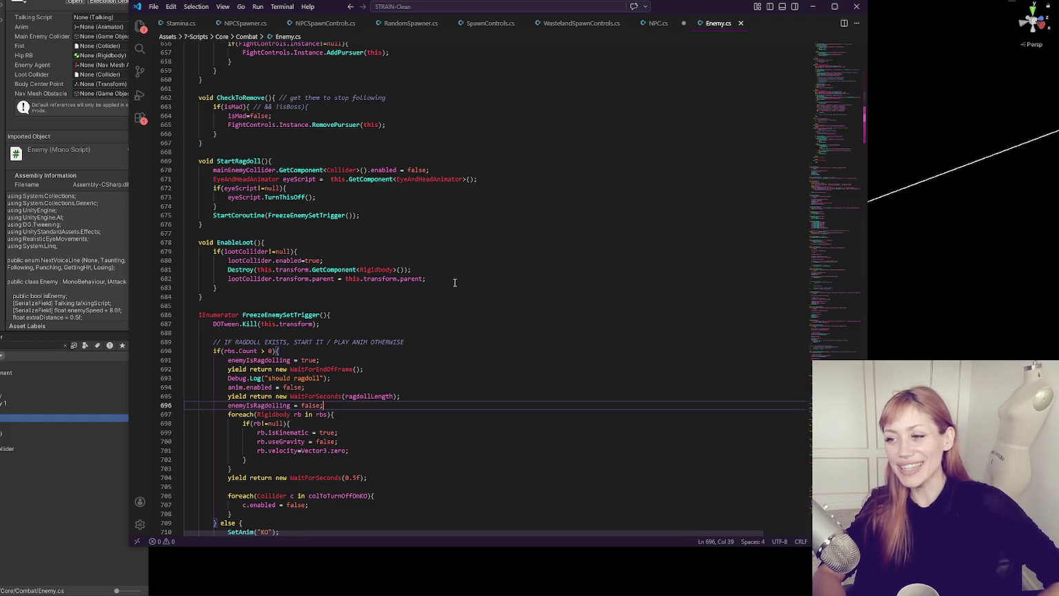
# Step: Delete the blank lines below DOTween.Kill and around the half-second wait in FreezeEnemySetTrigger
pyautogui.click(380, 333)
pyautogui.press('BackSpace')
pyautogui.press('BackSpace')
pyautogui.scroll(-5, 386, 324)
pyautogui.click(398, 301)
pyautogui.click(396, 313)
pyautogui.press('Home')
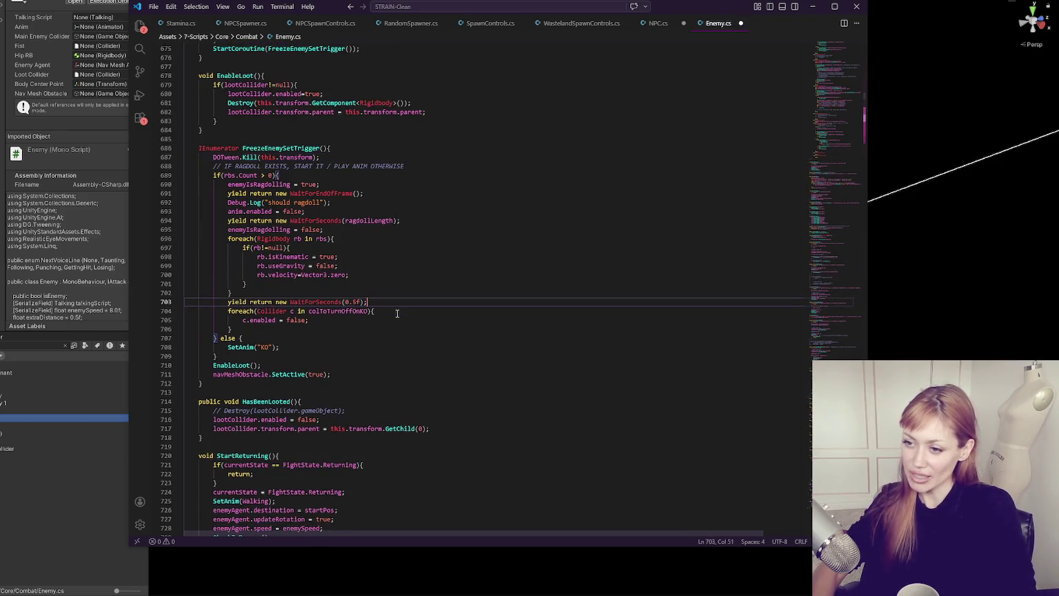
pyautogui.press('BackSpace')
pyautogui.press('Down')
pyautogui.press('Down')
pyautogui.hotkey('shift', 'Down')
pyautogui.hotkey('shift', 'End')
pyautogui.scroll(1, 397, 313)
pyautogui.scroll(4, 397, 314)
# Step: Remove the blank line below enemyAgent.enabled = false in StartKO
pyautogui.click(394, 298)
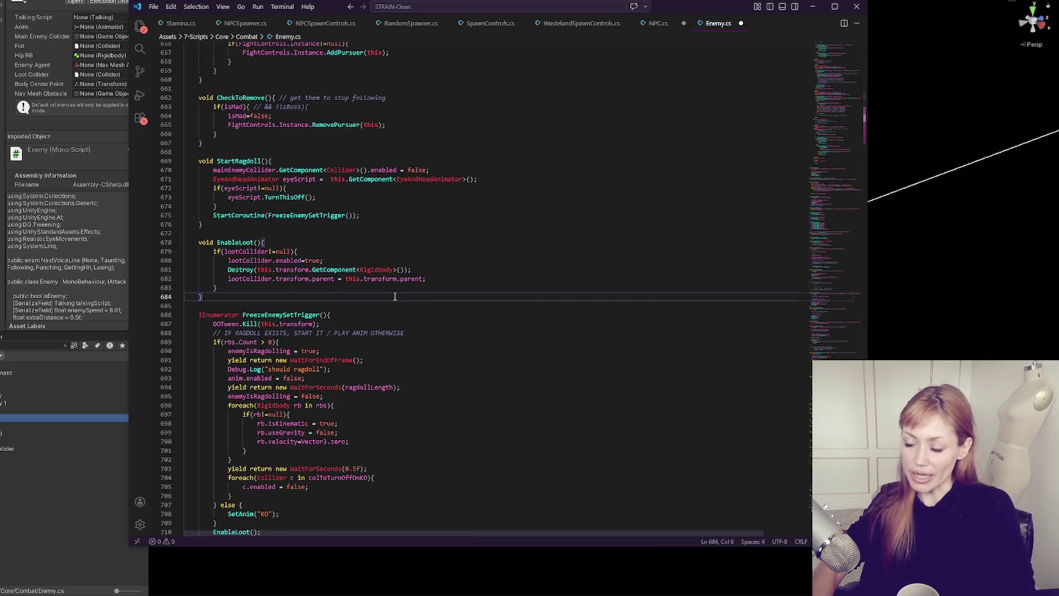
pyautogui.scroll(3, 393, 296)
pyautogui.press('Up')
pyautogui.press('Up')
pyautogui.press('Up')
pyautogui.scroll(3, 372, 276)
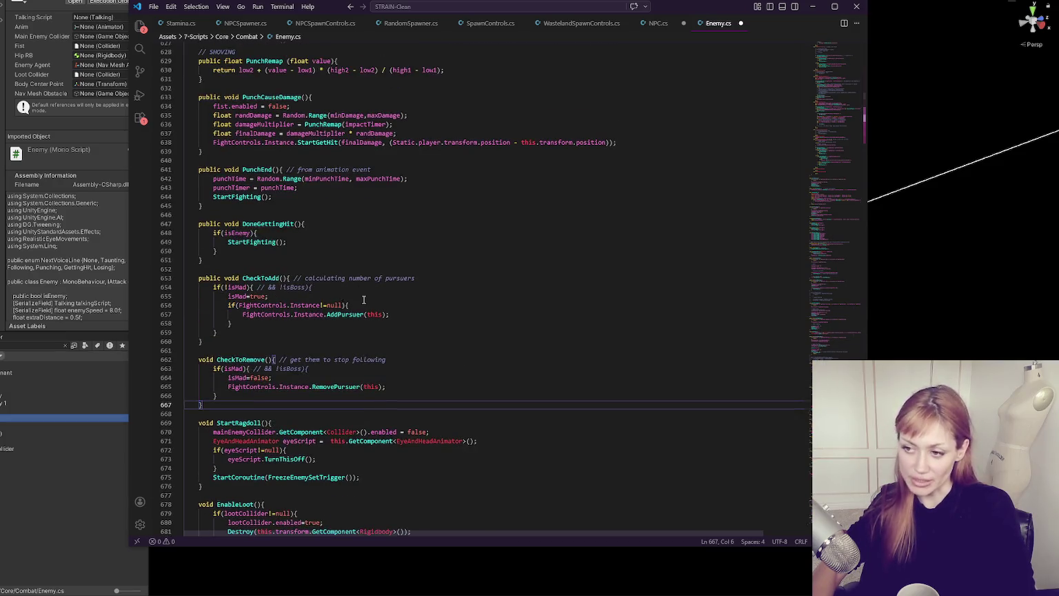
pyautogui.scroll(6, 364, 300)
pyautogui.click(333, 285)
pyautogui.press('BackSpace')
pyautogui.press('BackSpace')
# Step: Delete the extra blank line above the StartShoving method
pyautogui.scroll(7, 344, 310)
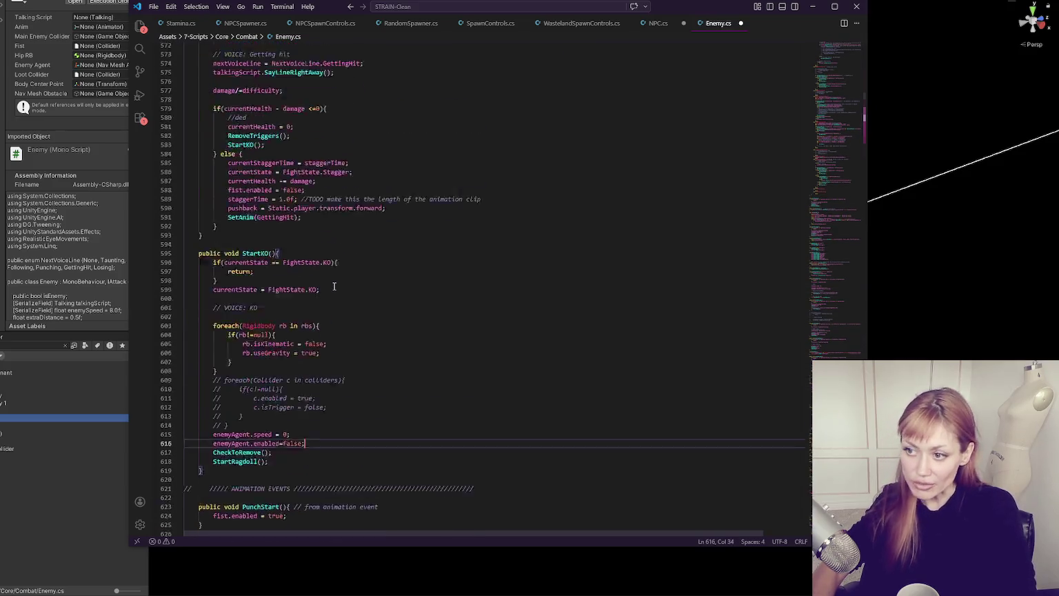
pyautogui.scroll(10, 358, 340)
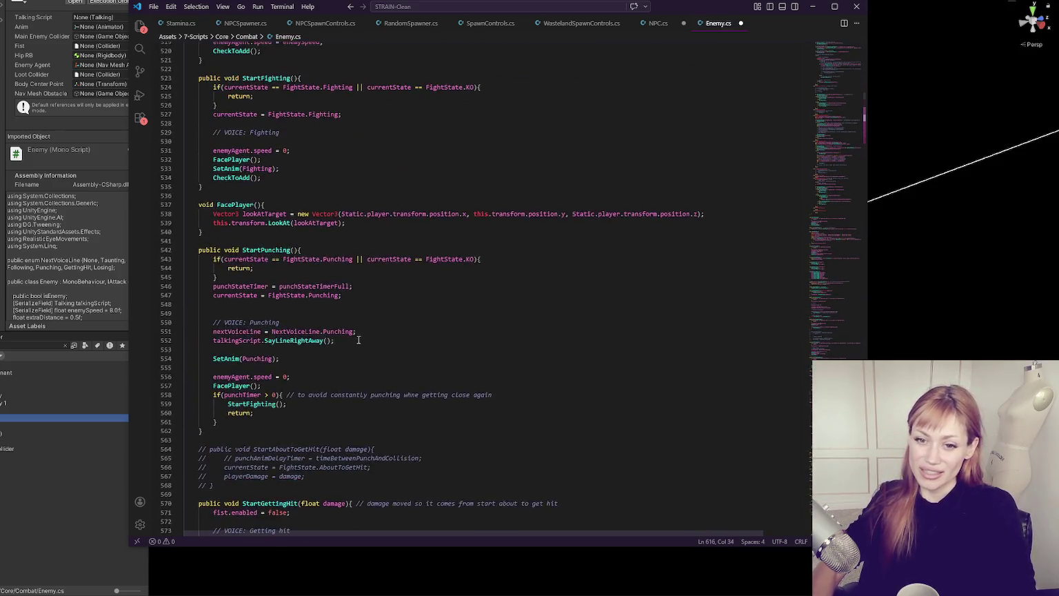
pyautogui.scroll(4, 386, 238)
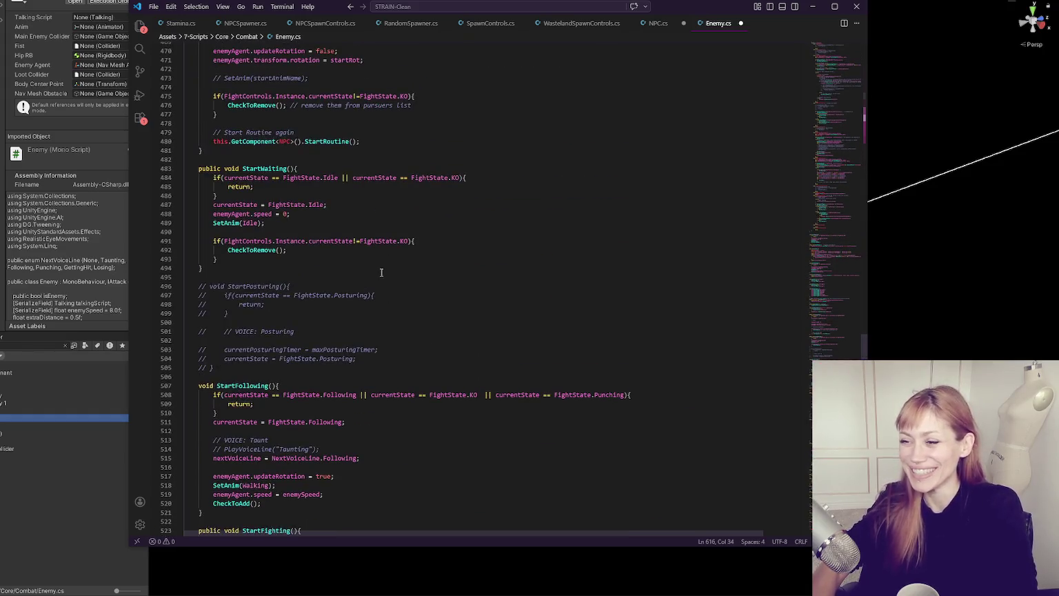
pyautogui.scroll(3, 344, 297)
pyautogui.scroll(3, 368, 274)
pyautogui.scroll(2, 387, 303)
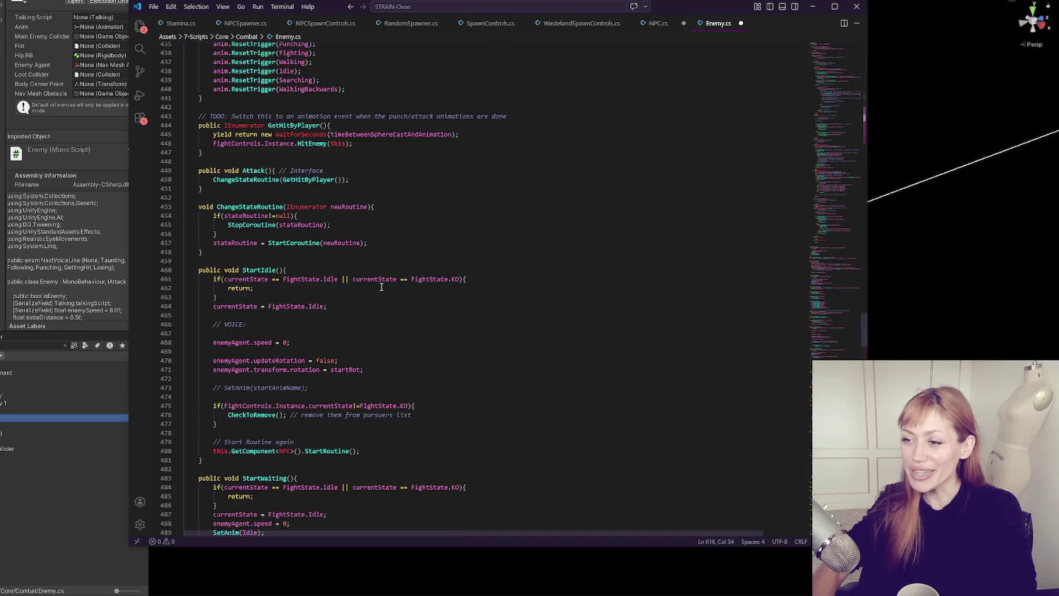
pyautogui.scroll(7, 378, 295)
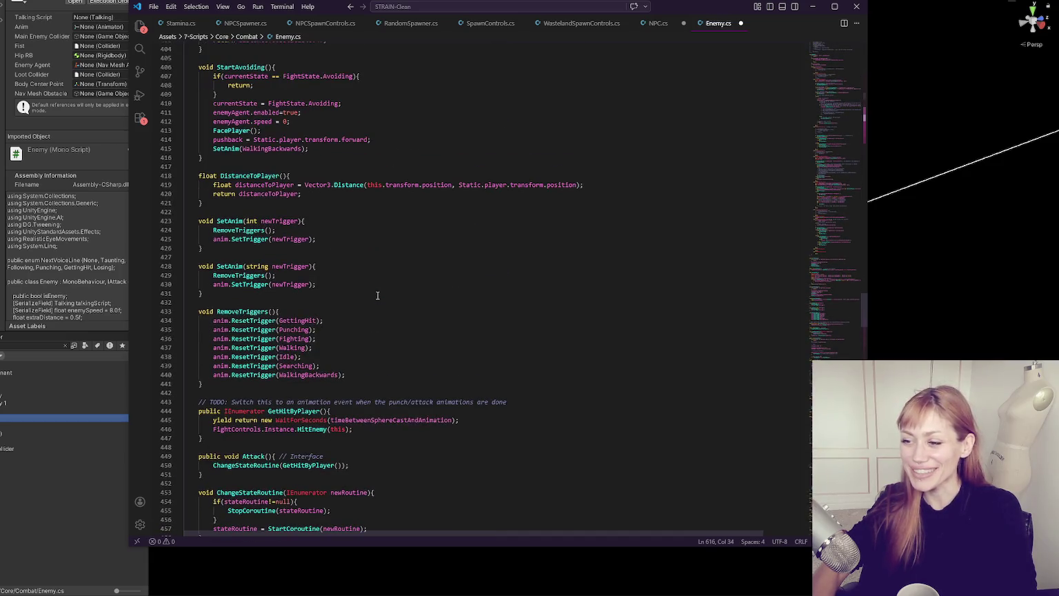
pyautogui.scroll(3, 502, 345)
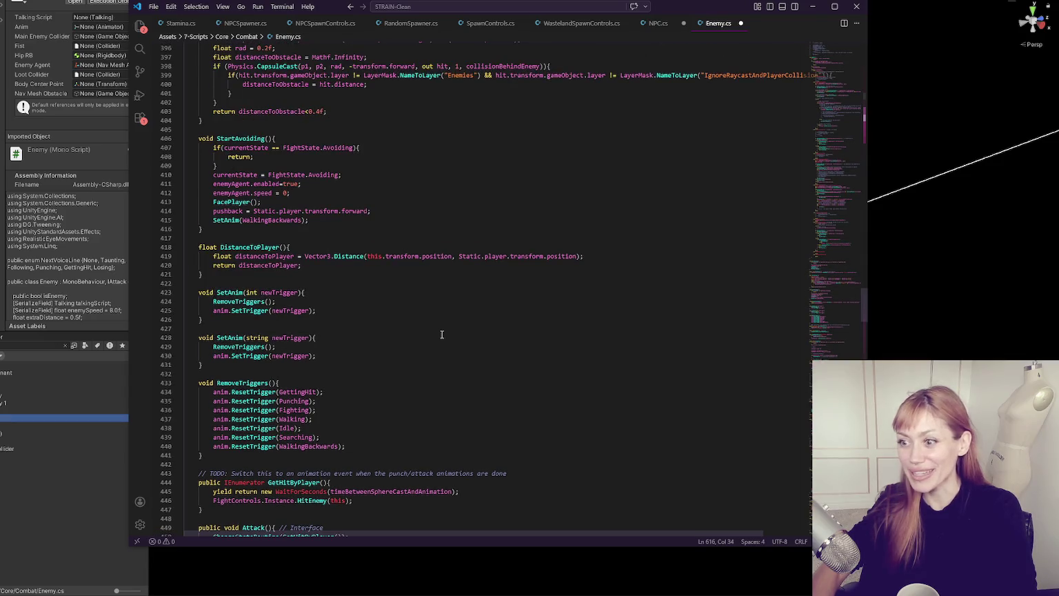
pyautogui.scroll(1, 442, 334)
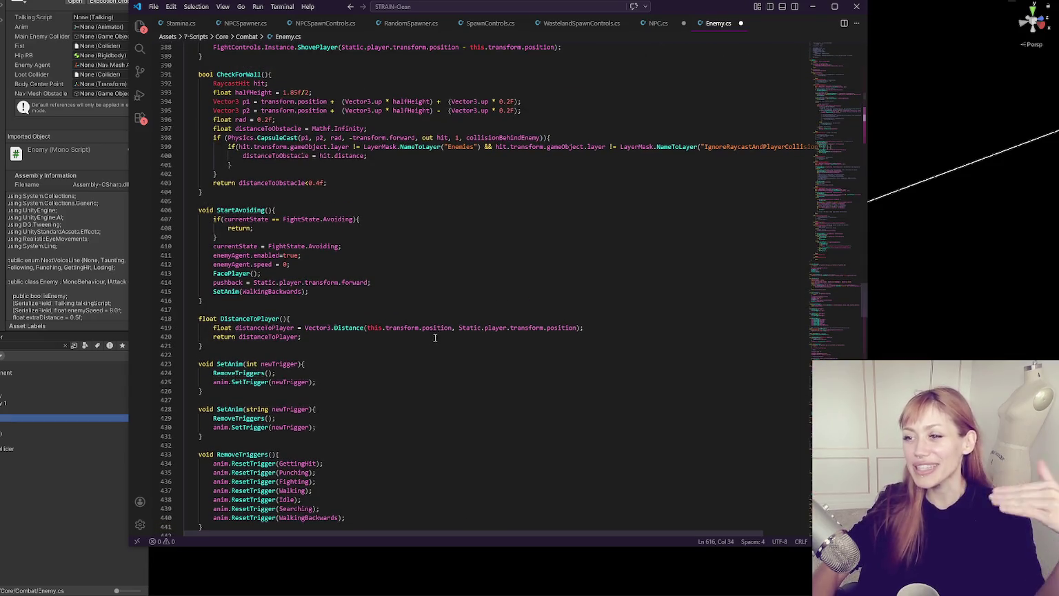
pyautogui.scroll(3, 422, 344)
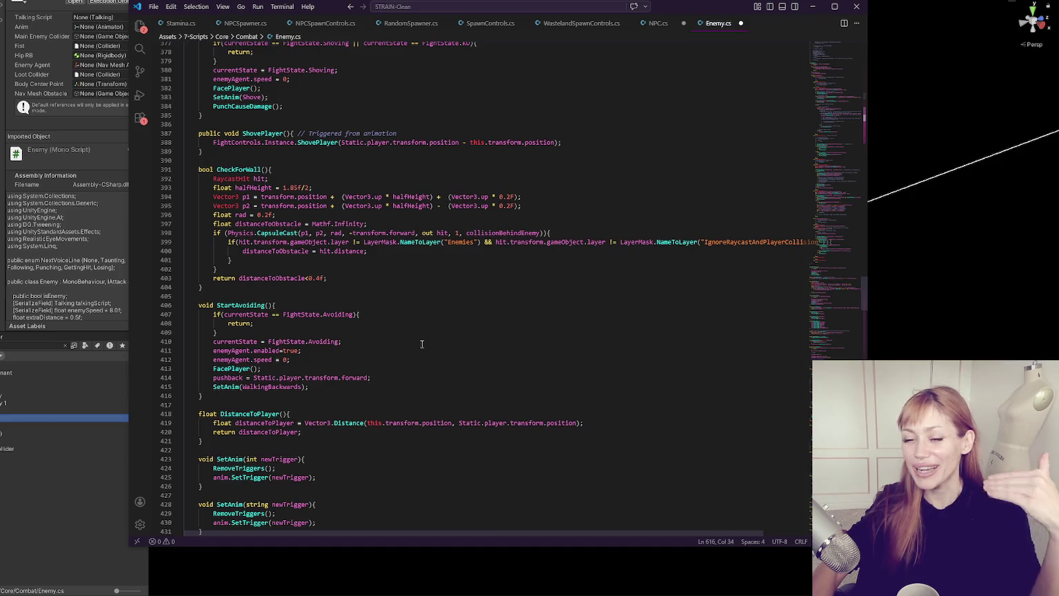
pyautogui.scroll(5, 414, 337)
pyautogui.click(241, 191)
pyautogui.press('BackSpace')
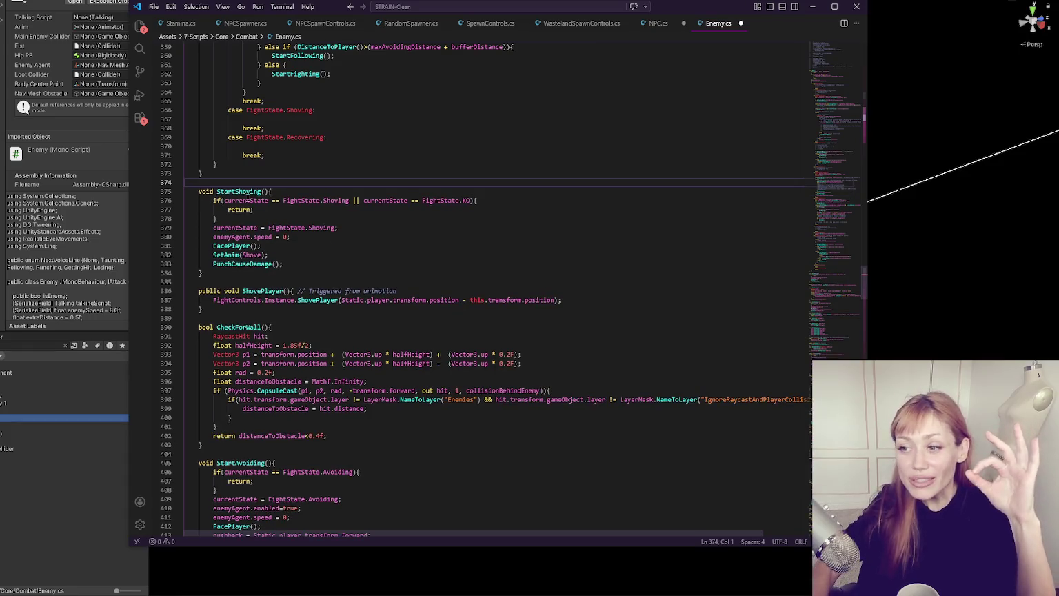
# Step: Delete the blank line under the Shoving case, then check the Returning, Fighting and Following cases
pyautogui.click(291, 280)
pyautogui.click(290, 315)
pyautogui.scroll(7, 256, 328)
pyautogui.scroll(4, 320, 280)
pyautogui.click(314, 401)
pyautogui.press('BackSpace')
pyautogui.scroll(11, 412, 371)
pyautogui.click(358, 334)
pyautogui.press('Up')
pyautogui.press('Up')
pyautogui.scroll(9, 361, 330)
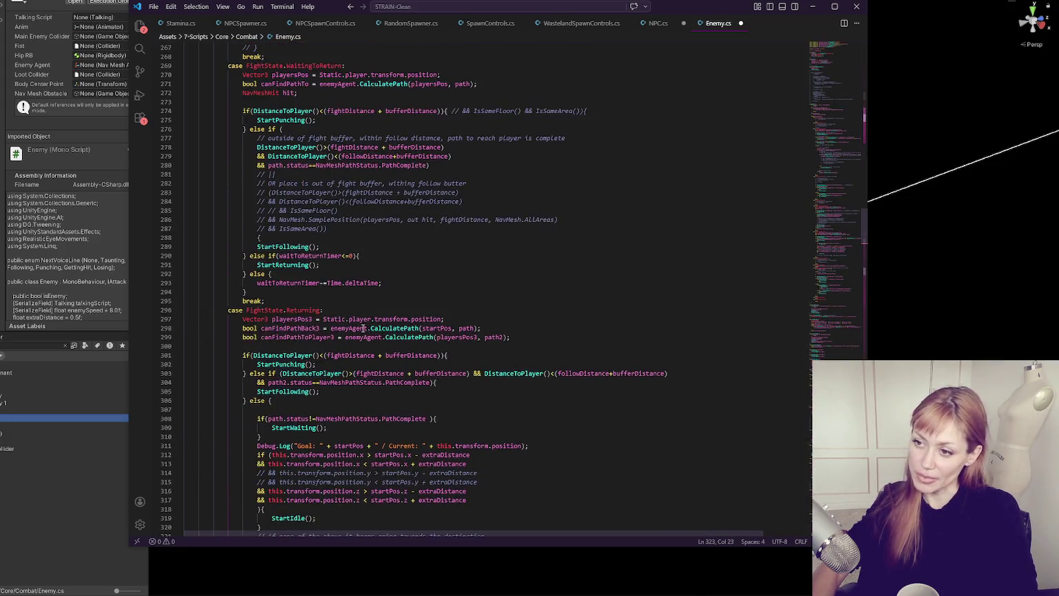
pyautogui.click(359, 338)
pyautogui.scroll(13, 359, 338)
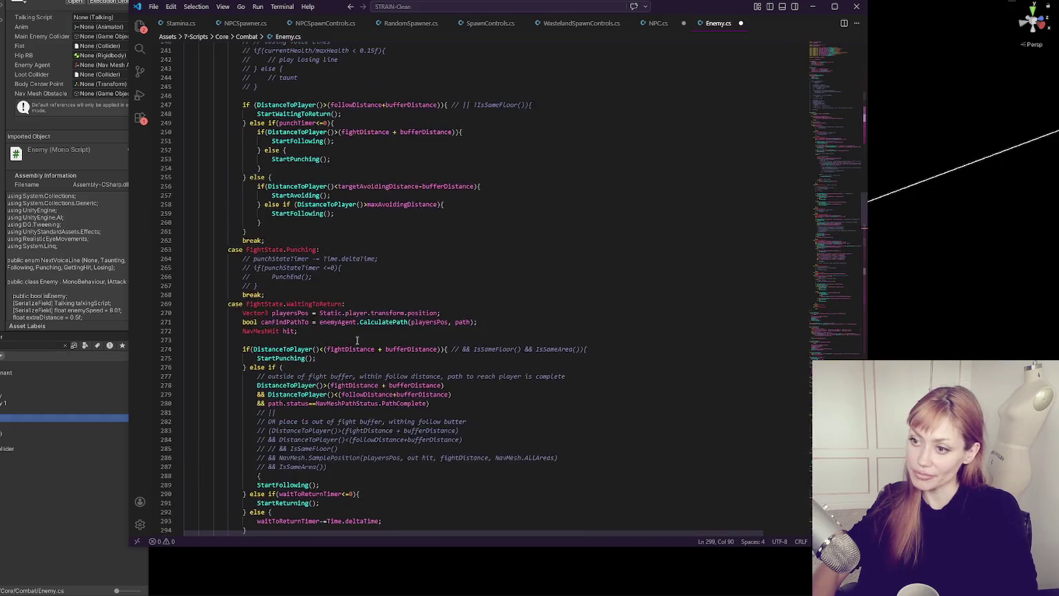
pyautogui.scroll(8, 360, 338)
pyautogui.click(346, 366)
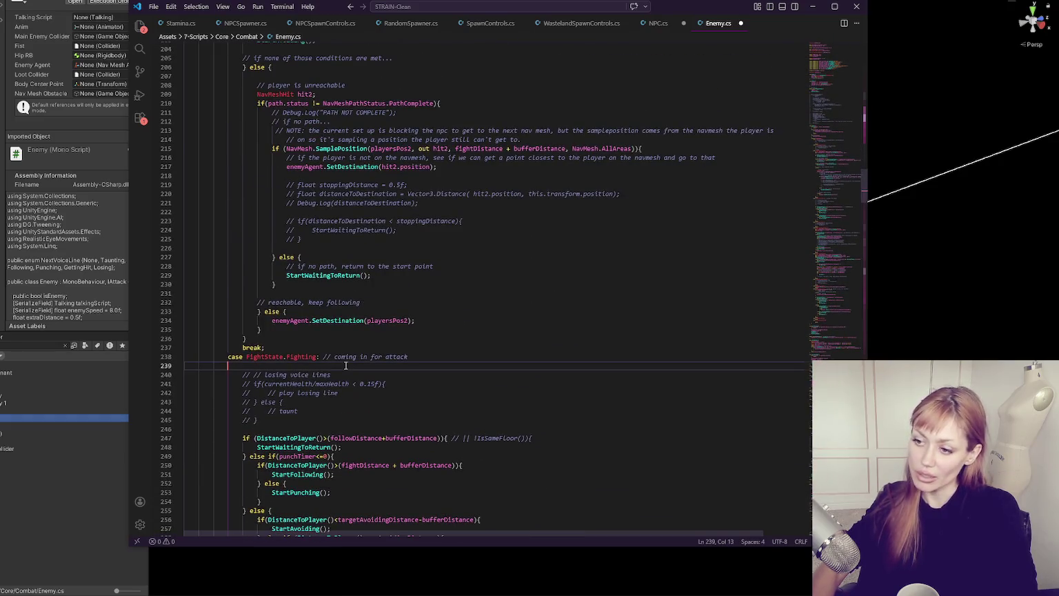
pyautogui.scroll(9, 345, 362)
pyautogui.click(341, 316)
pyautogui.scroll(4, 341, 316)
pyautogui.scroll(9, 234, 345)
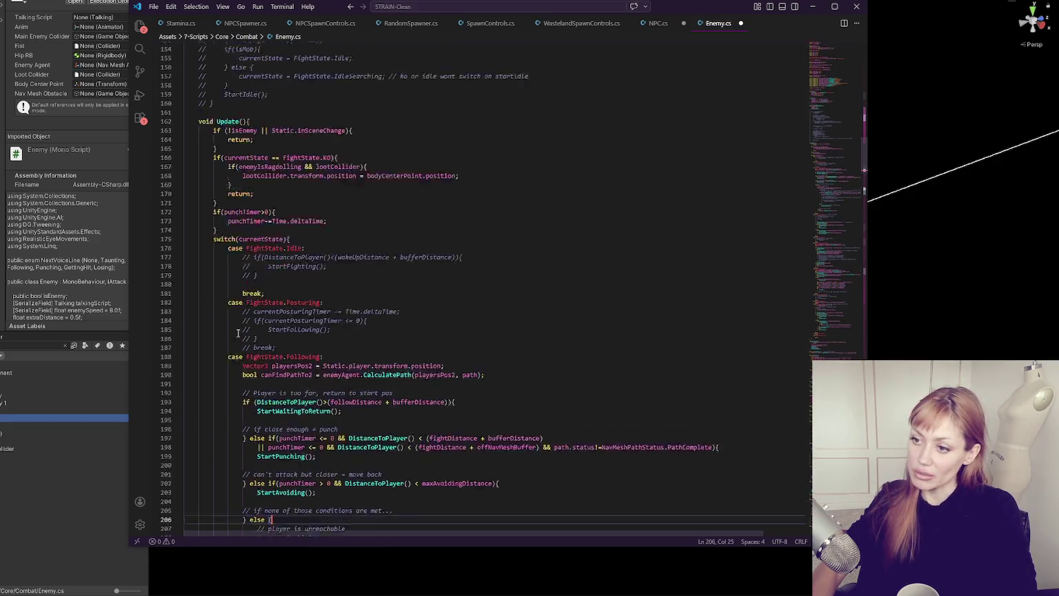
pyautogui.scroll(13, 286, 358)
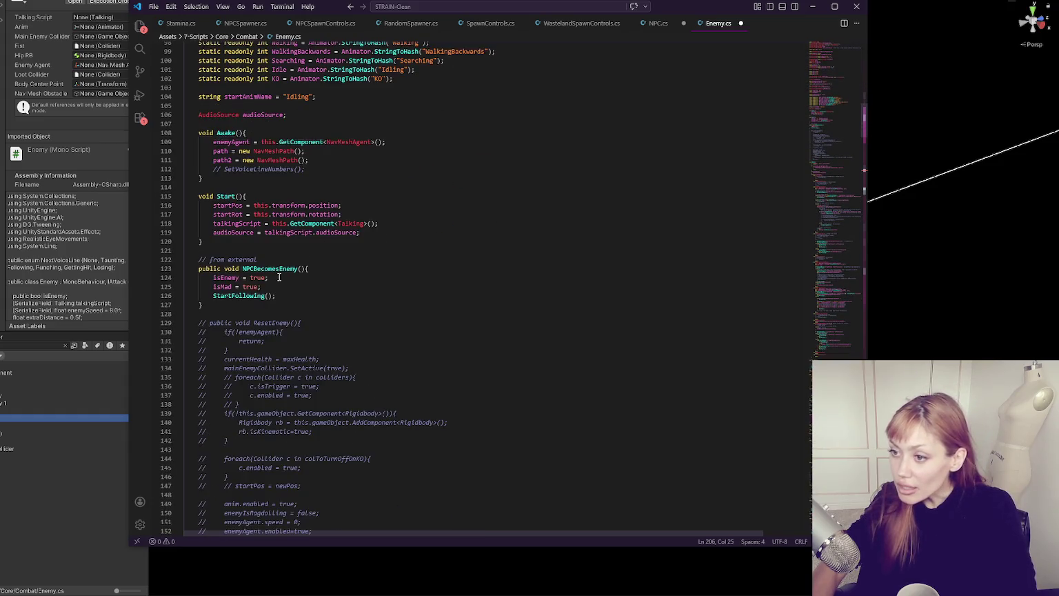
# Step: Append '2' to NPCBecomesEnemy on line 123, save Enemy.cs and switch to Unity
pyautogui.click(492, 233)
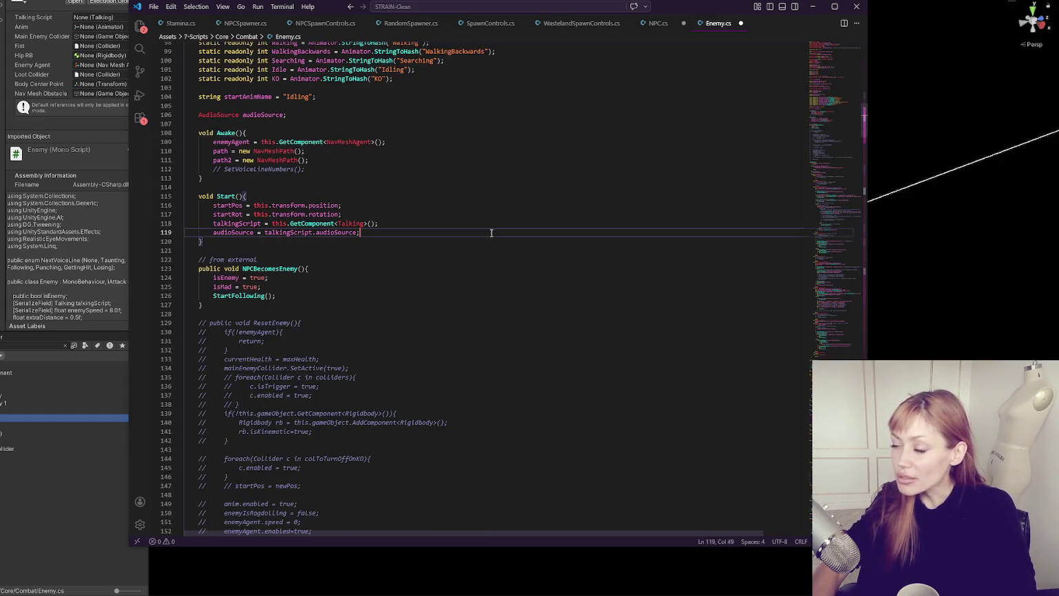
pyautogui.hotkey('ctrl', 'a')
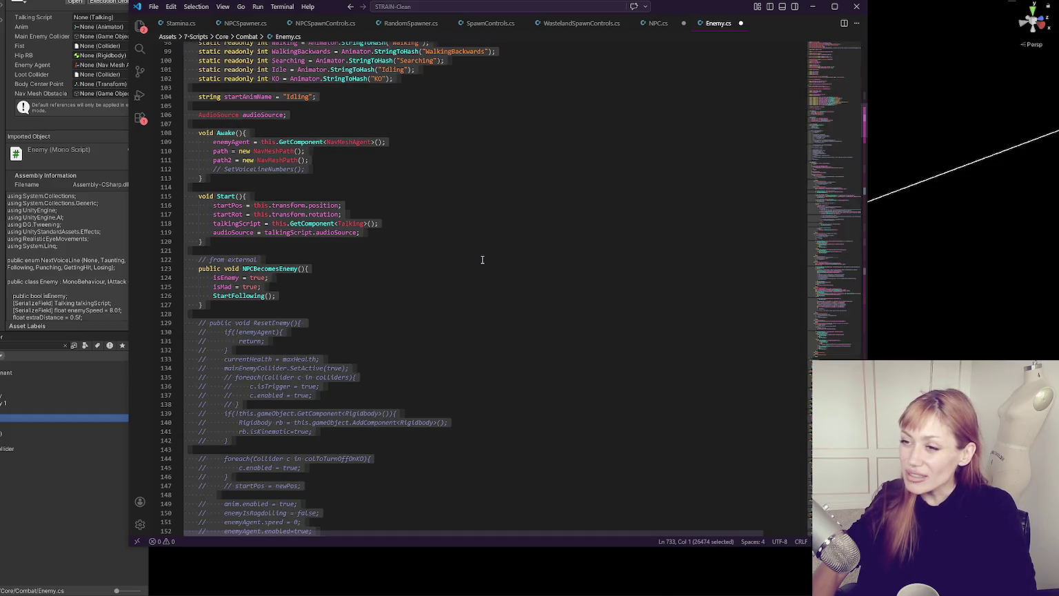
pyautogui.click(482, 259)
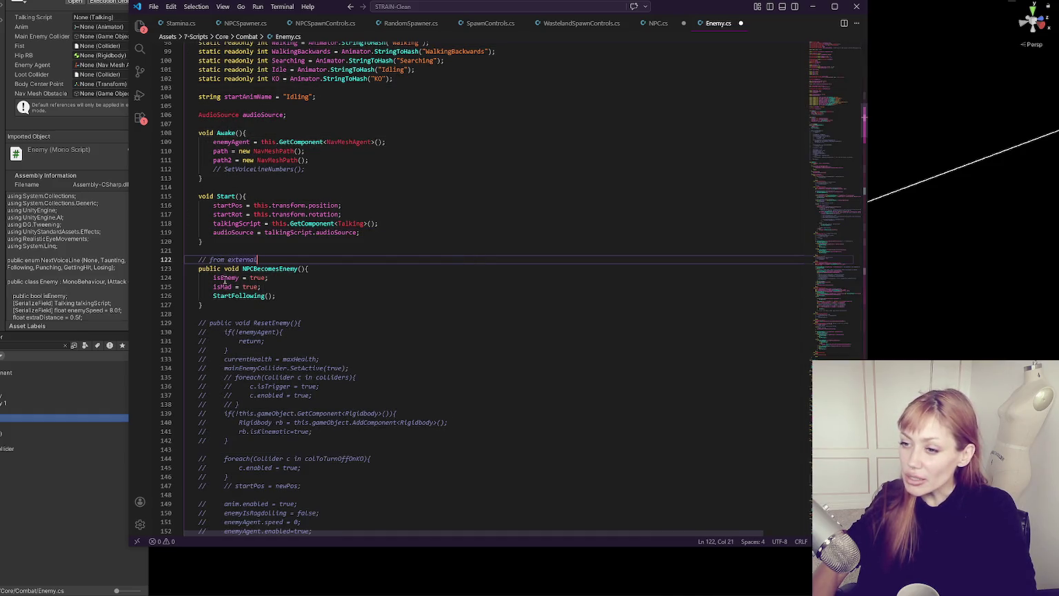
pyautogui.doubleClick(266, 270)
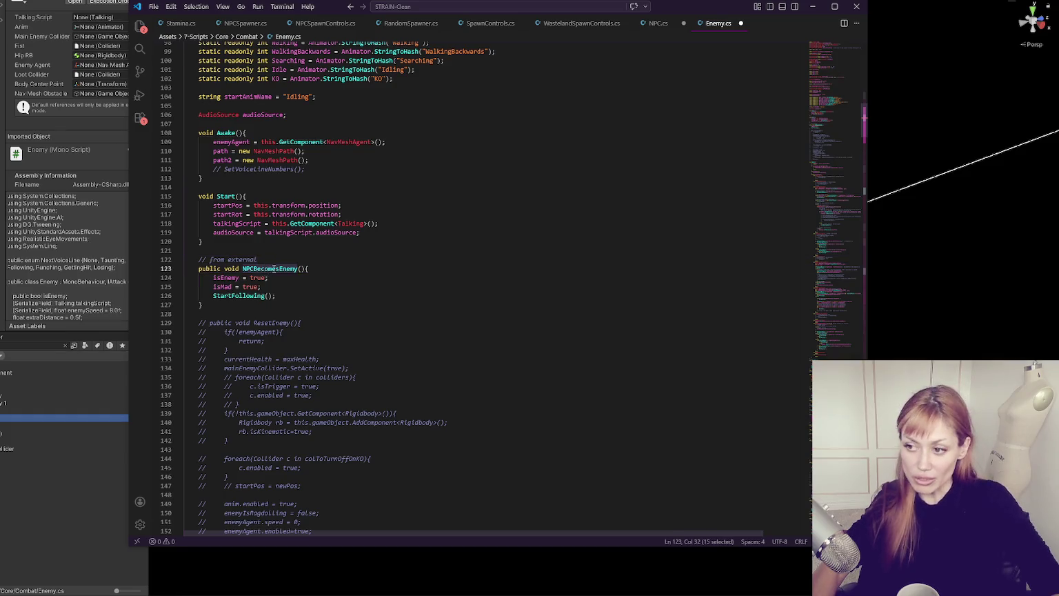
pyautogui.hotkey('ctrl', 'a')
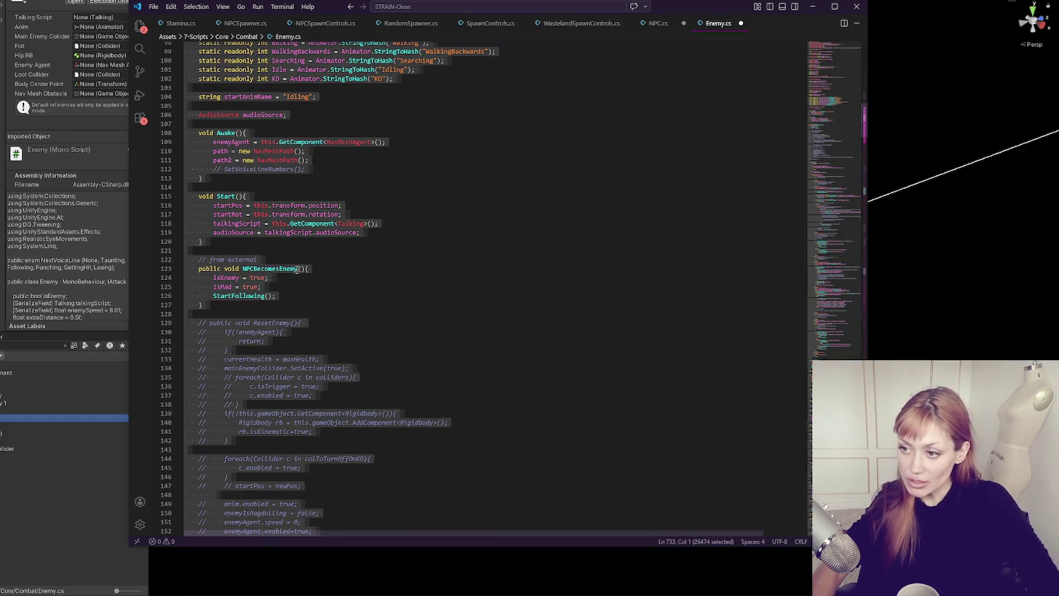
pyautogui.click(297, 270)
pyautogui.press('Down')
pyautogui.click(301, 268)
pyautogui.write('2')
pyautogui.hotkey('ctrl', 's')
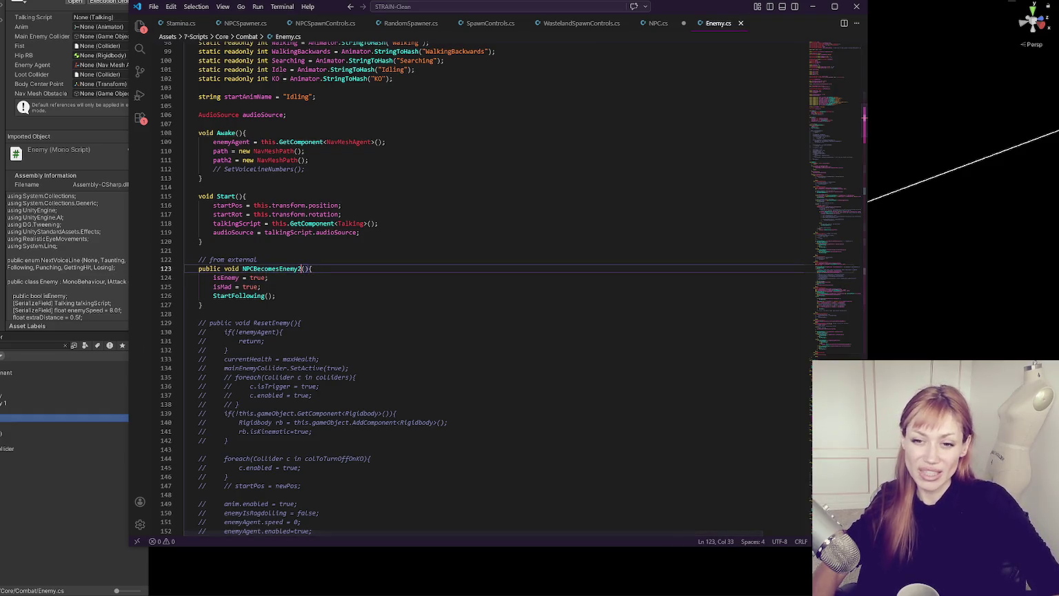
pyautogui.hotkey('alt', 'Tab')
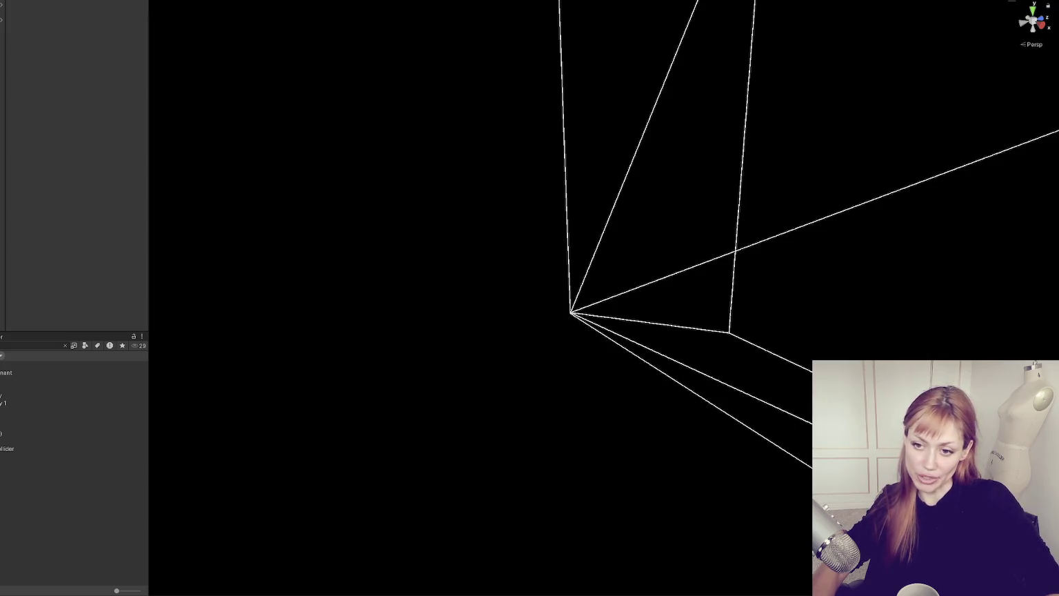
# Step: Show the Console, clear old messages and select the CS1061 missing NPCBecomesEnemy error
pyautogui.hotkey('ctrl', 'shift', 'c')
pyautogui.scroll(1, 73, 434)
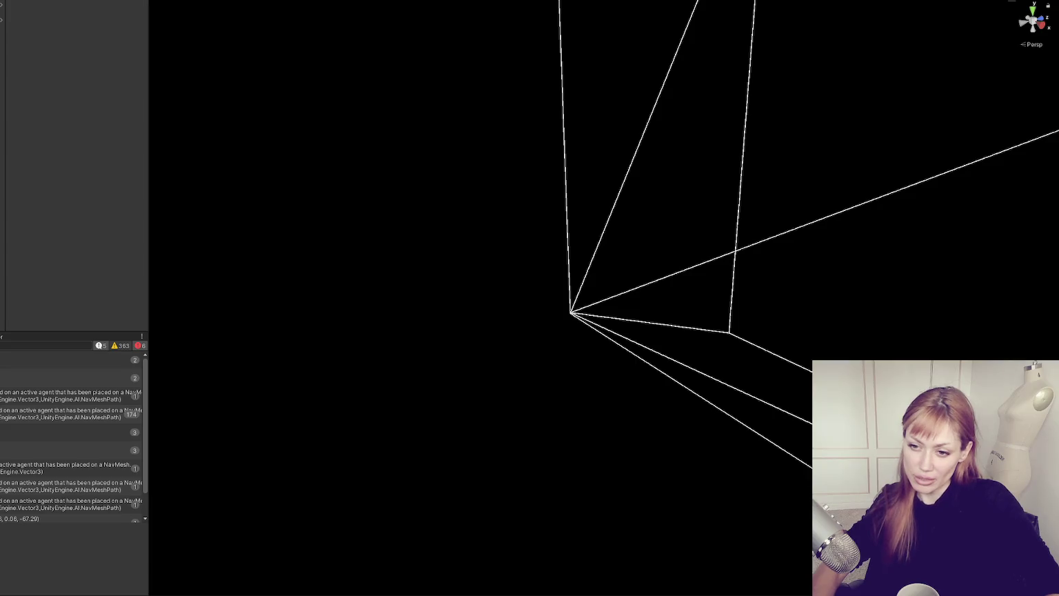
pyautogui.click(7, 345)
pyautogui.click(69, 356)
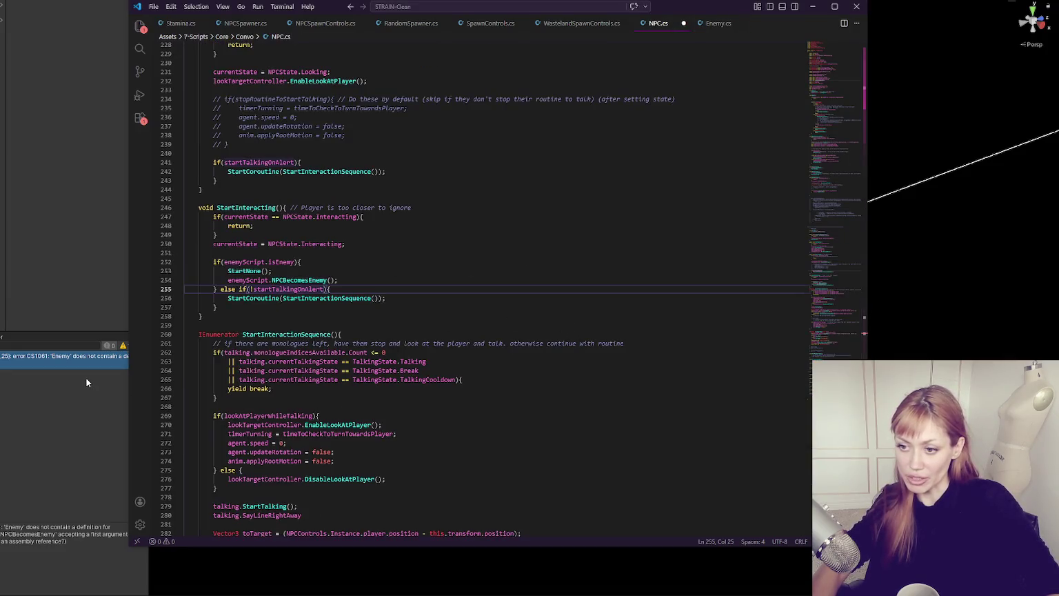
# Step: Jump from the error to NPC.cs, then drop the '2' so Enemy.cs's method is NPCBecomesEnemy again
pyautogui.doubleClick(84, 357)
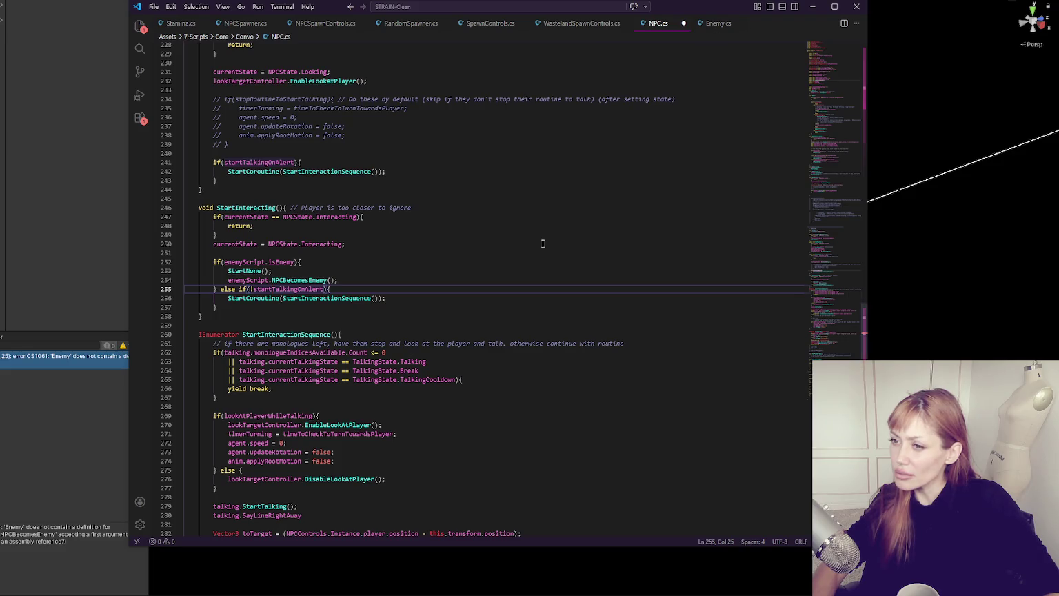
pyautogui.scroll(3, 543, 243)
pyautogui.scroll(-3, 366, 353)
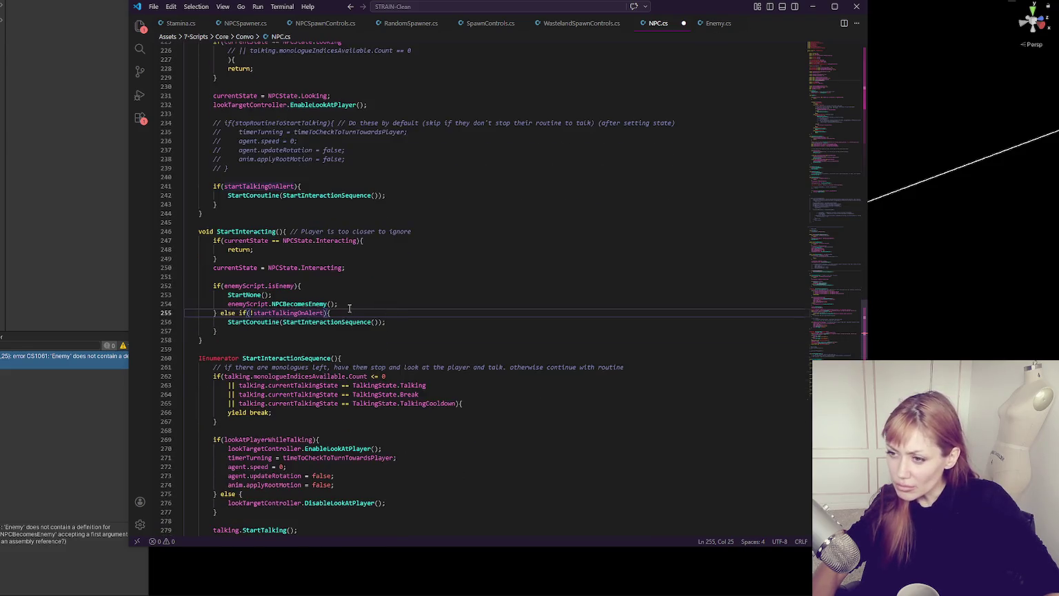
pyautogui.doubleClick(282, 286)
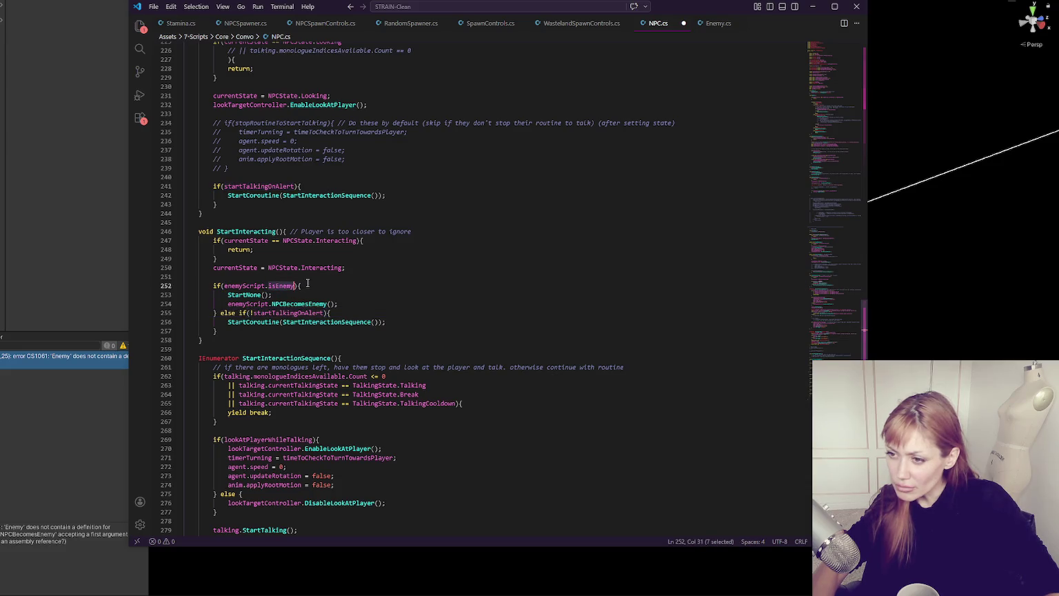
pyautogui.scroll(2, 308, 283)
pyautogui.hotkey('ctrl', 'Tab')
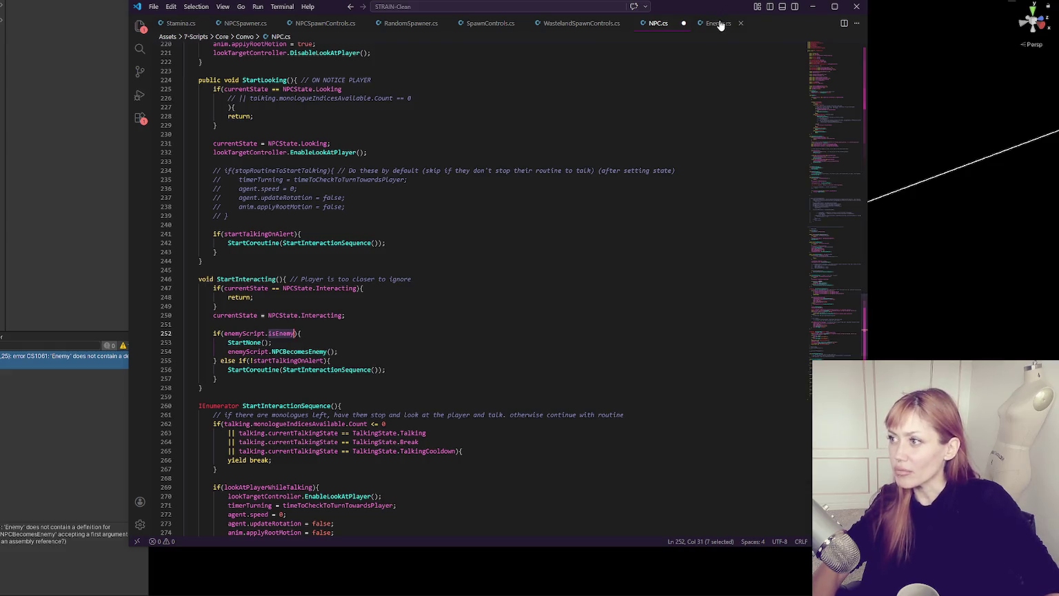
pyautogui.press('BackSpace')
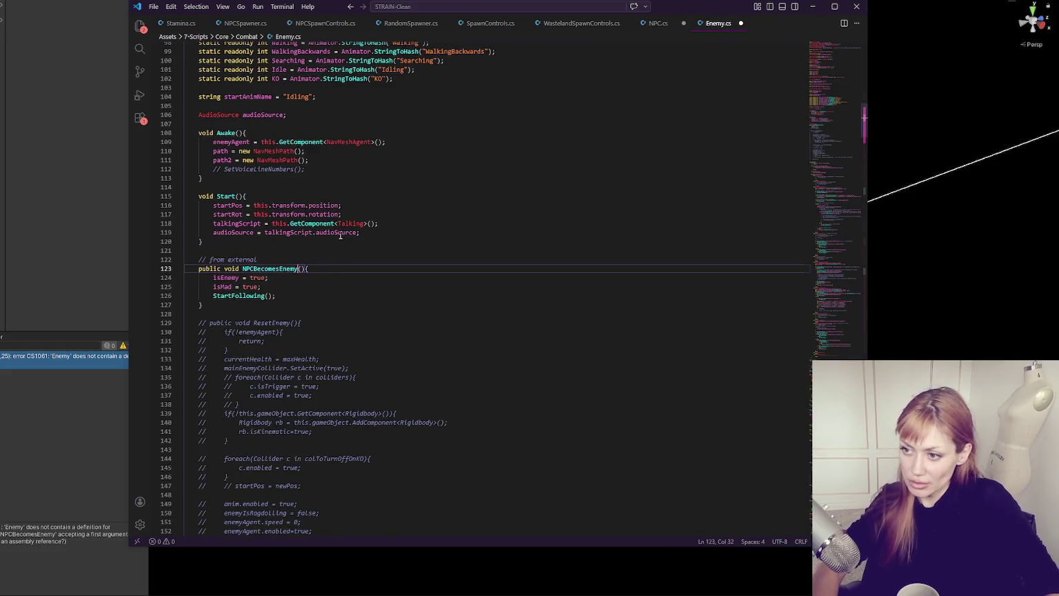
pyautogui.click(650, 25)
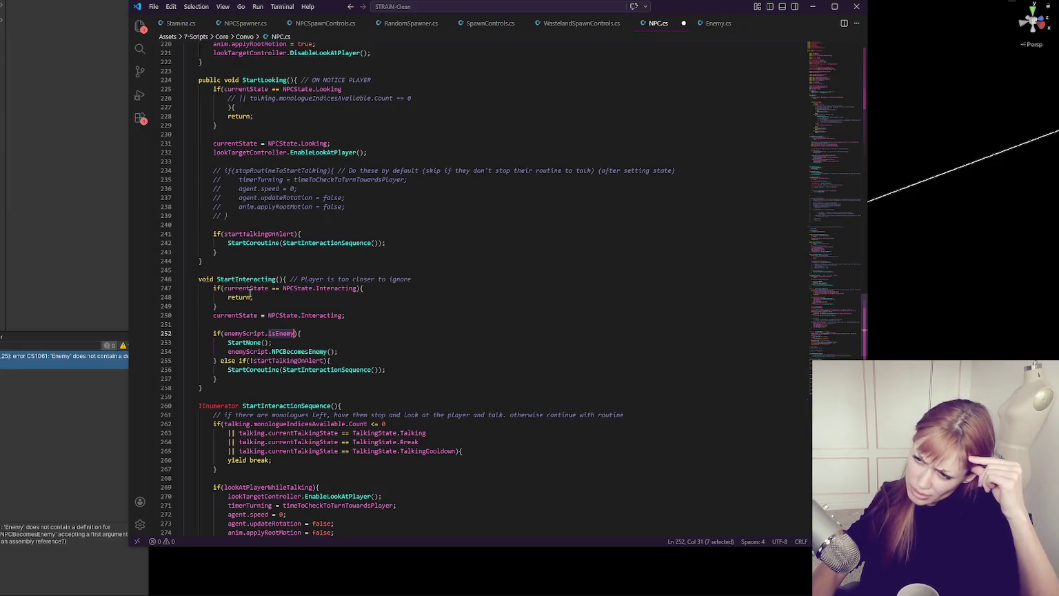
# Step: Search for isEnemy in NPC.cs and the spawner scripts, then switch to Unity to recompile
pyautogui.click(331, 361)
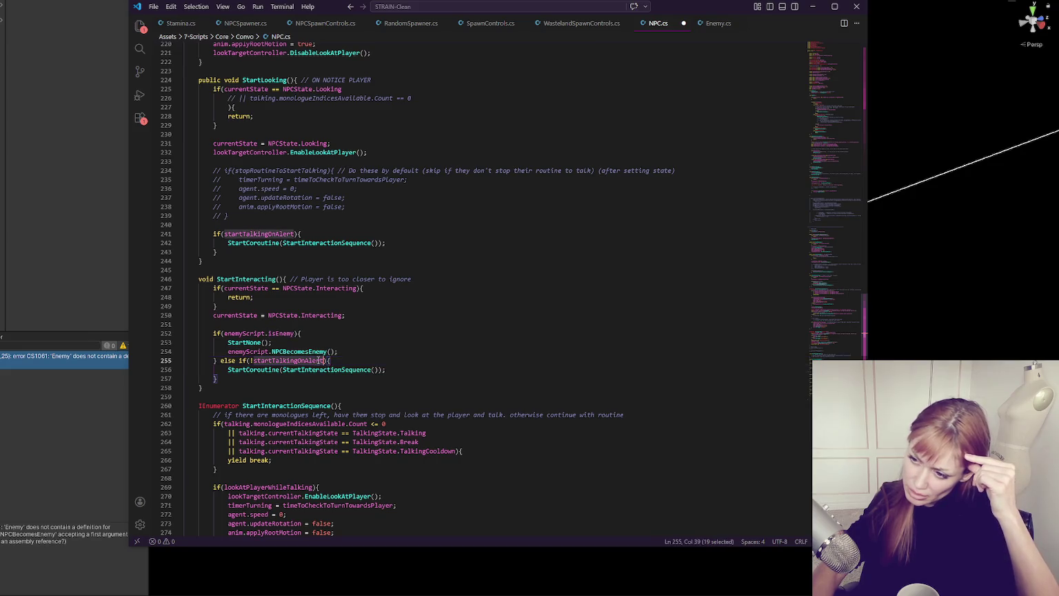
pyautogui.click(429, 367)
pyautogui.click(302, 360)
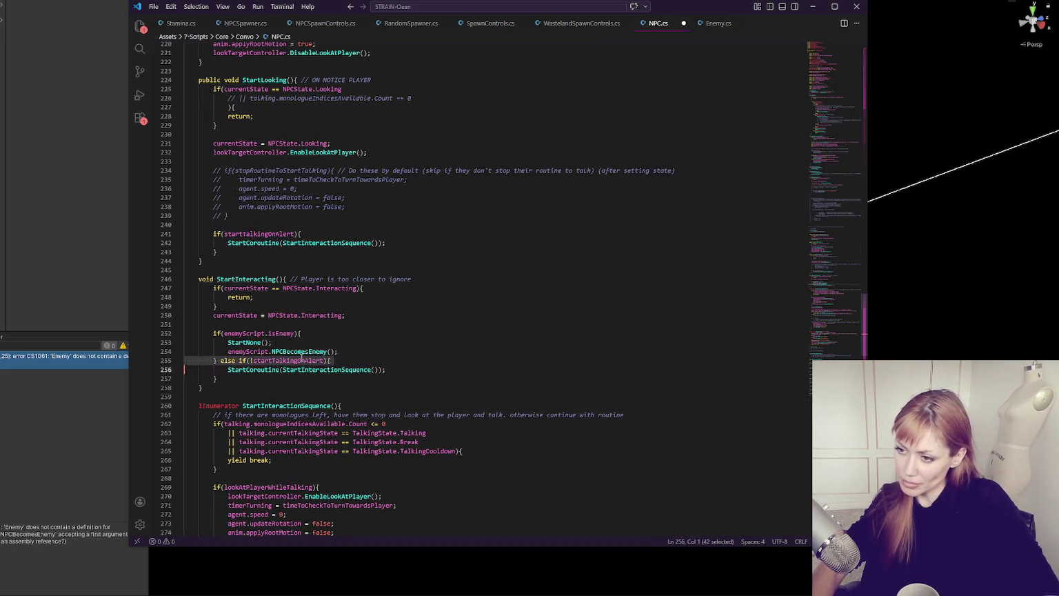
pyautogui.click(283, 333)
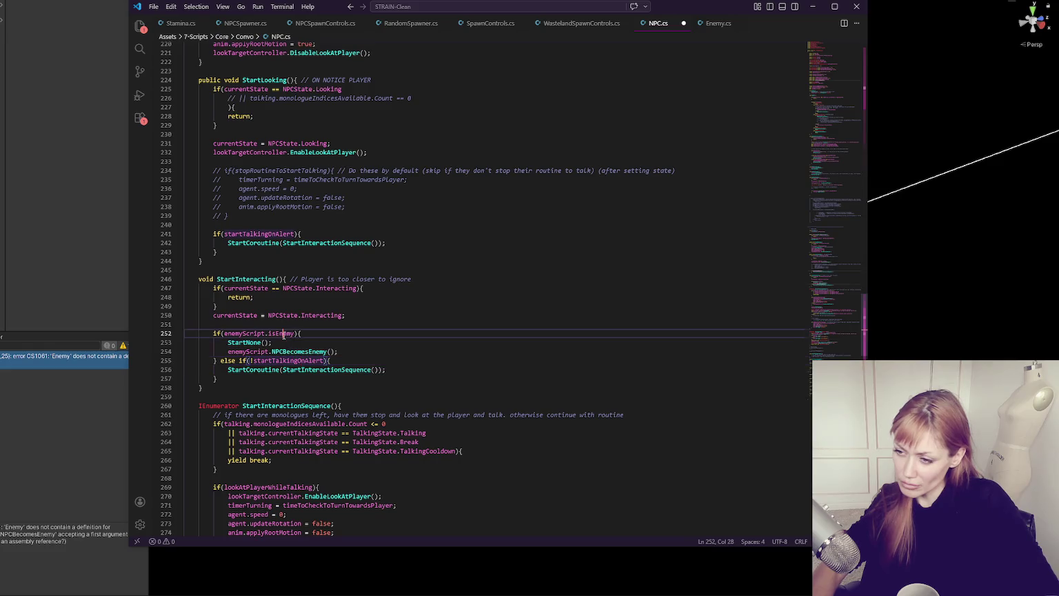
pyautogui.doubleClick(279, 333)
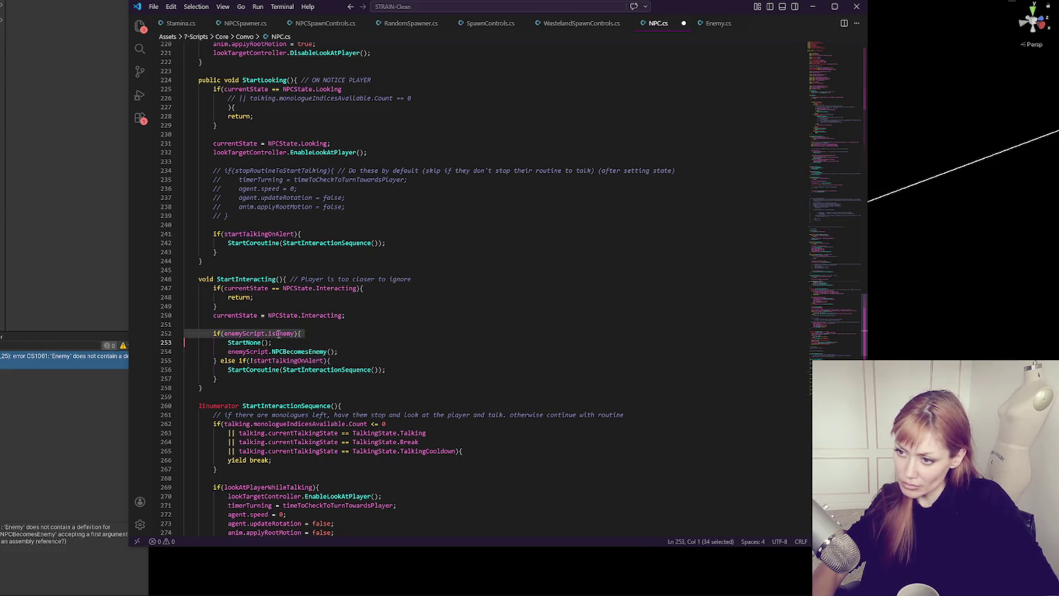
pyautogui.hotkey('ctrl', 'f')
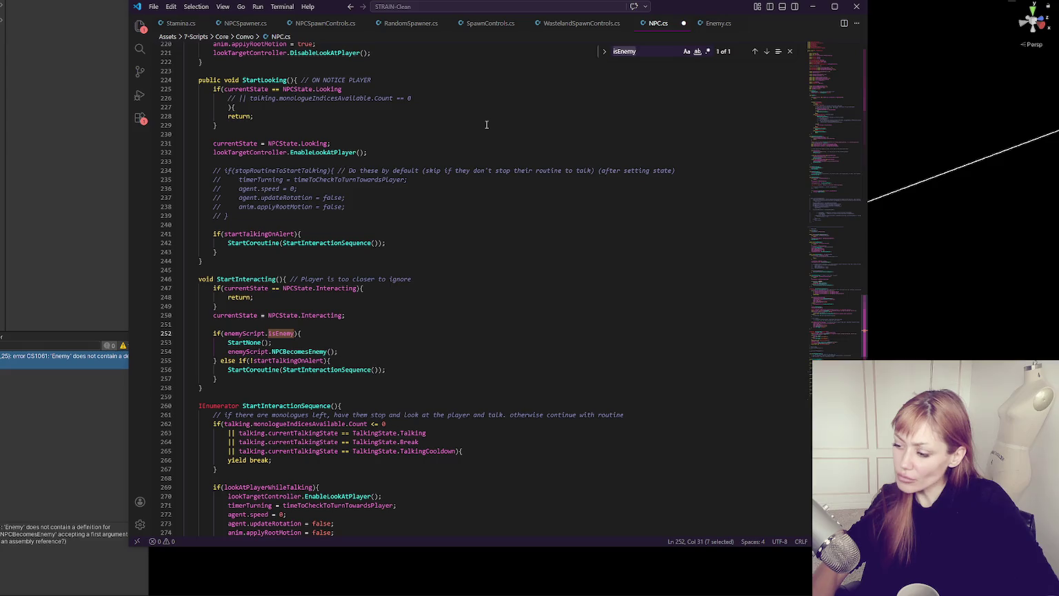
pyautogui.click(501, 23)
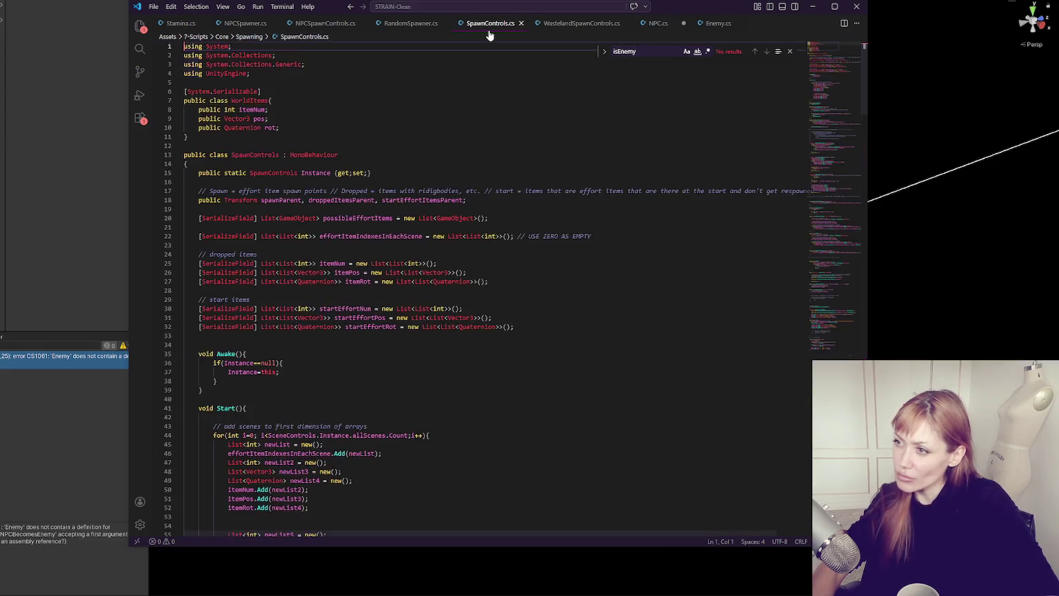
pyautogui.click(324, 23)
pyautogui.click(246, 23)
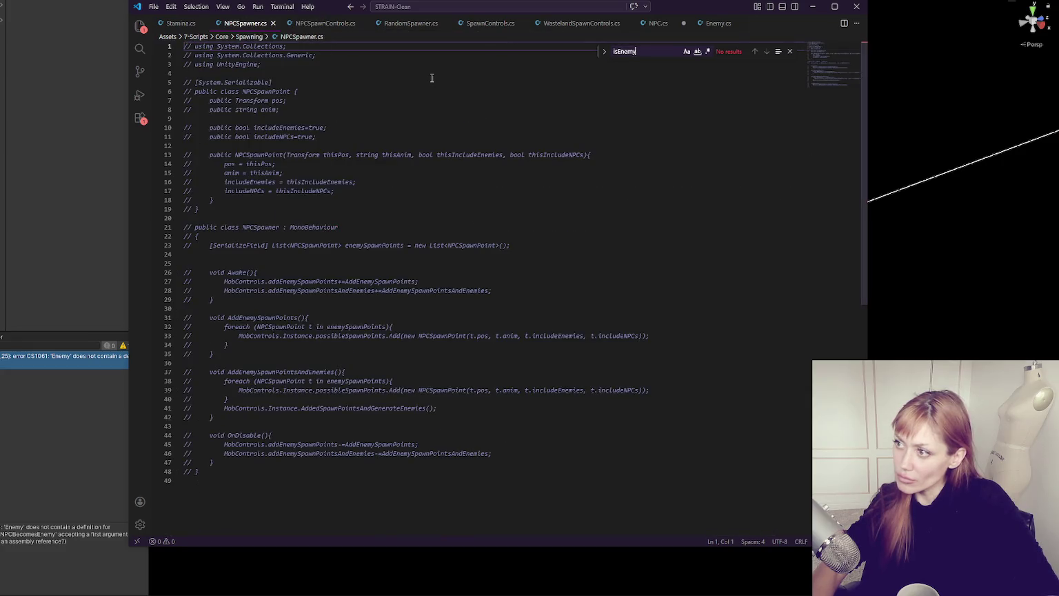
pyautogui.click(499, 24)
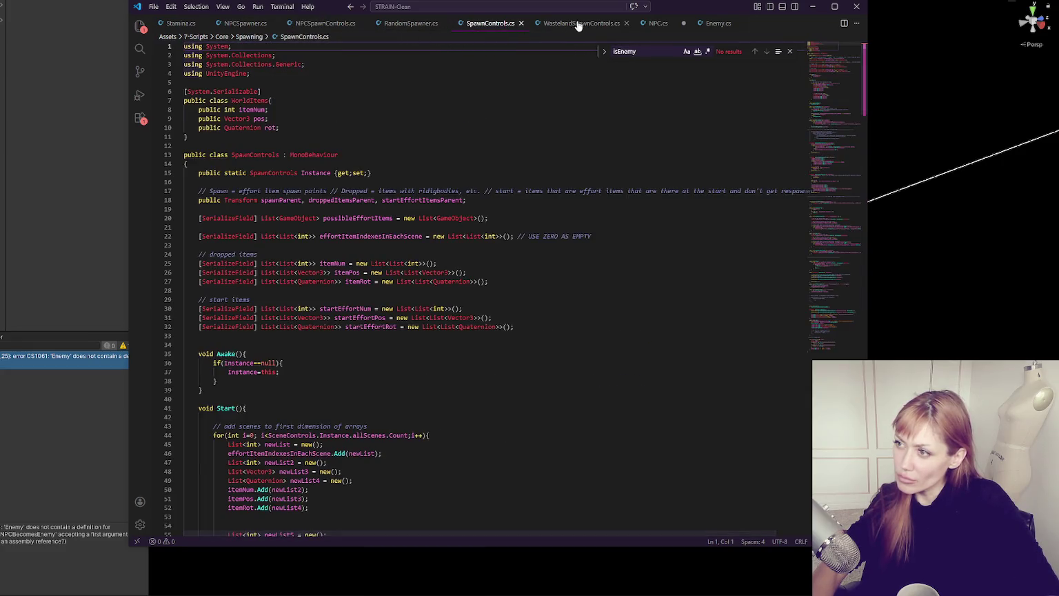
pyautogui.click(577, 24)
pyautogui.click(656, 24)
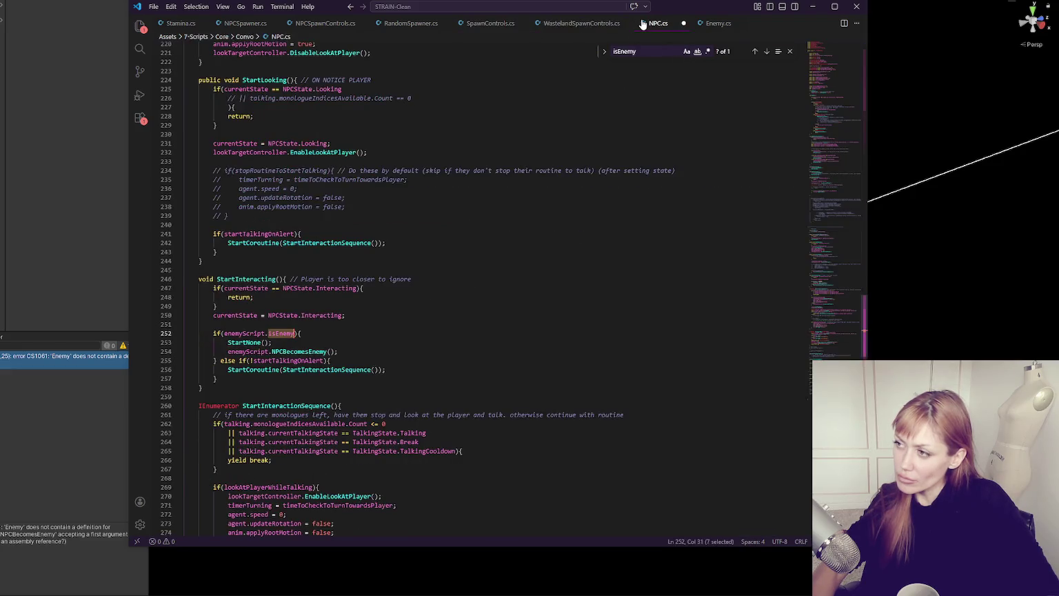
pyautogui.click(238, 24)
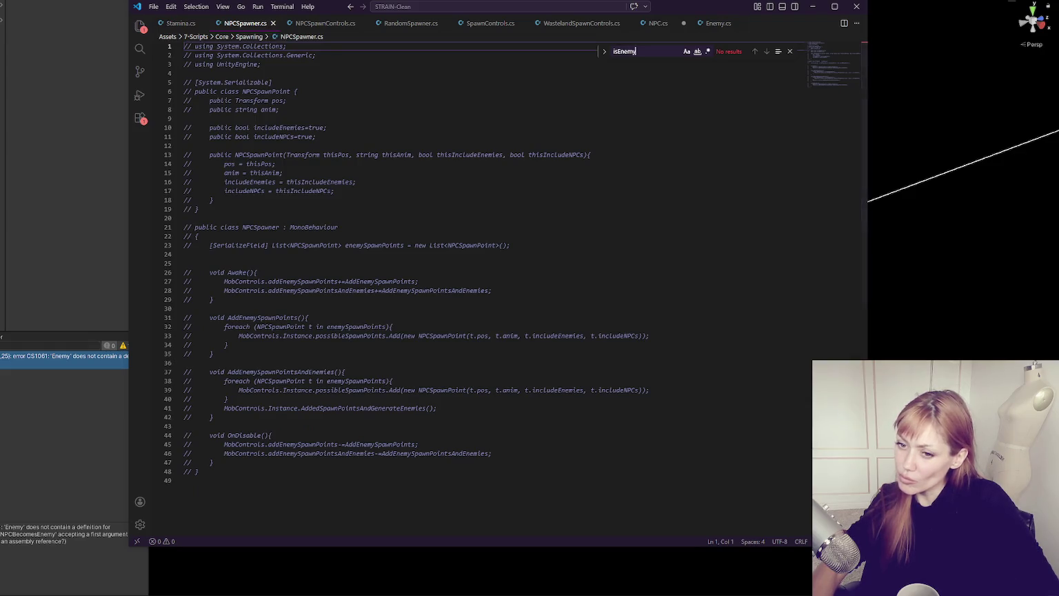
pyautogui.click(42, 376)
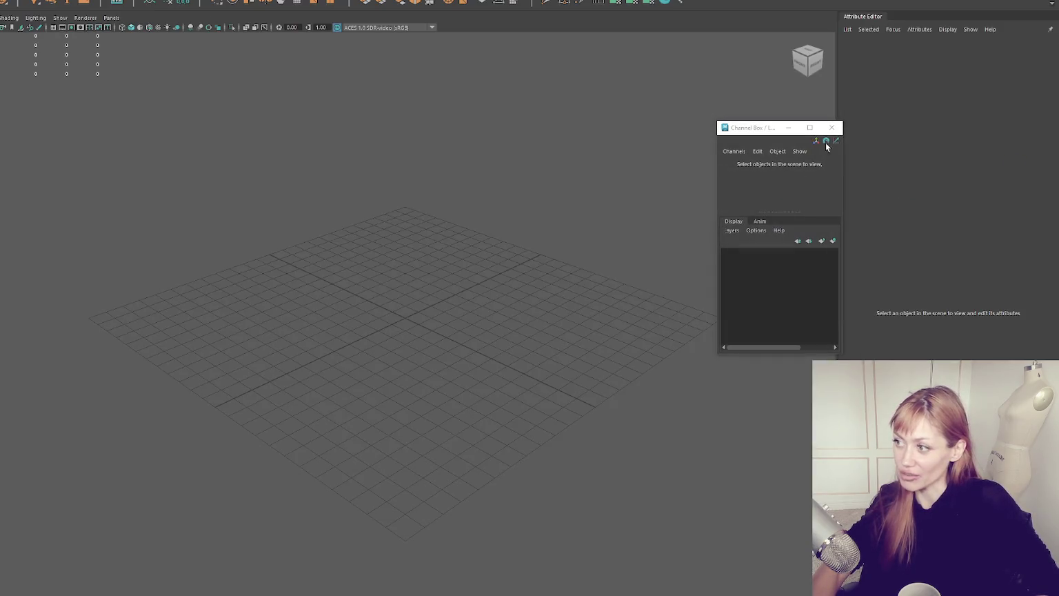
# Step: Search the Project panel from the Core folder for SceneControls and open the script in VS Code
pyautogui.click(834, 127)
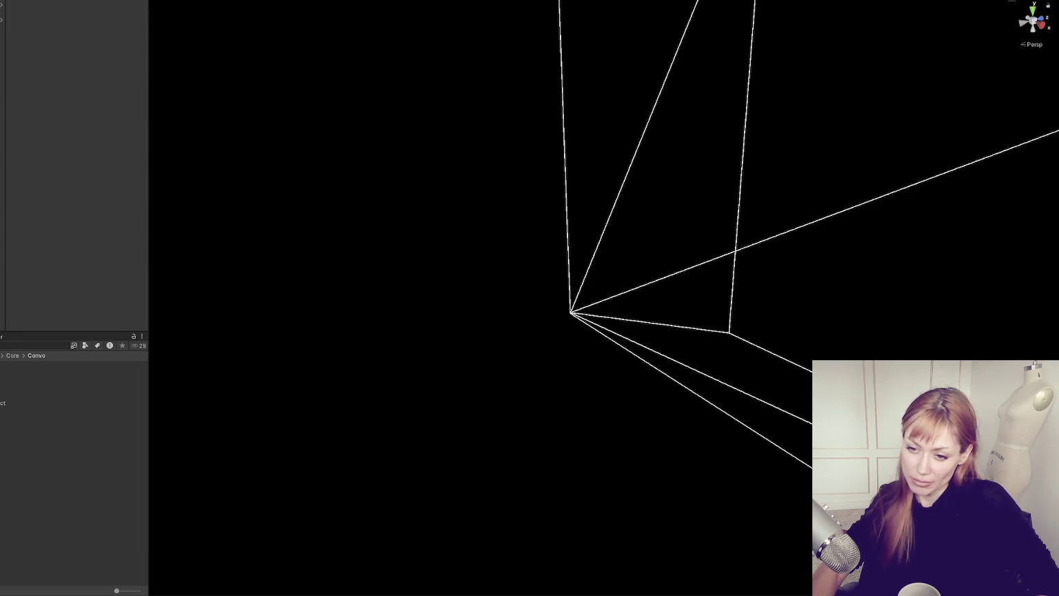
pyautogui.click(12, 355)
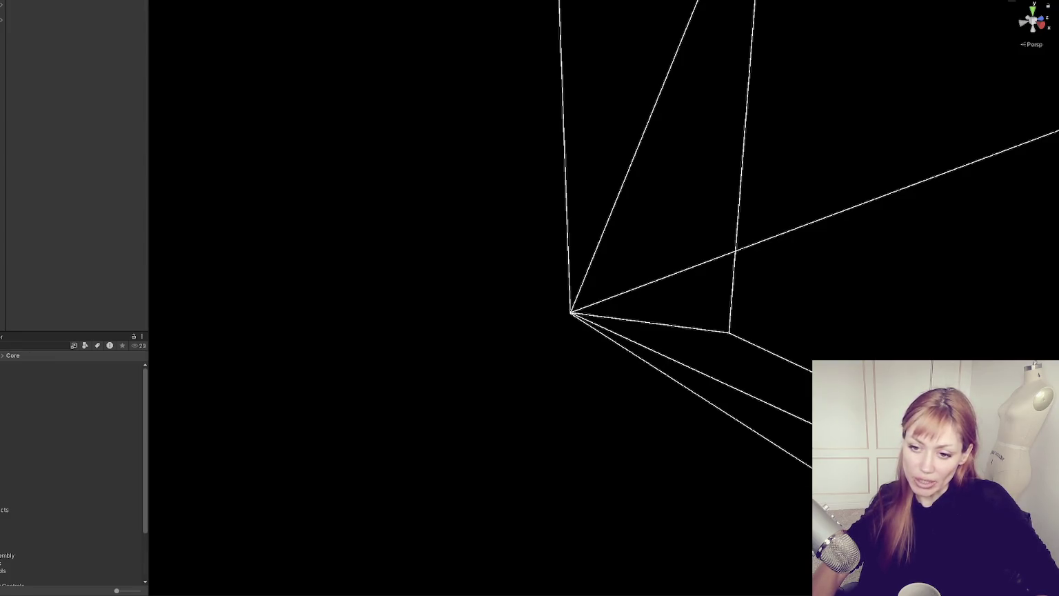
pyautogui.click(20, 342)
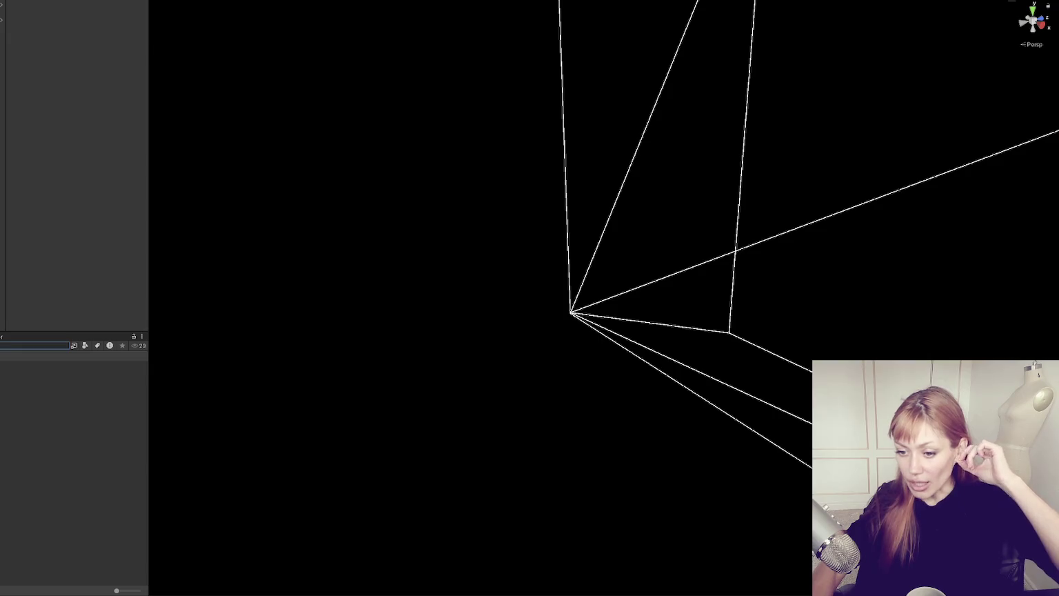
pyautogui.hotkey('alt', 'Tab')
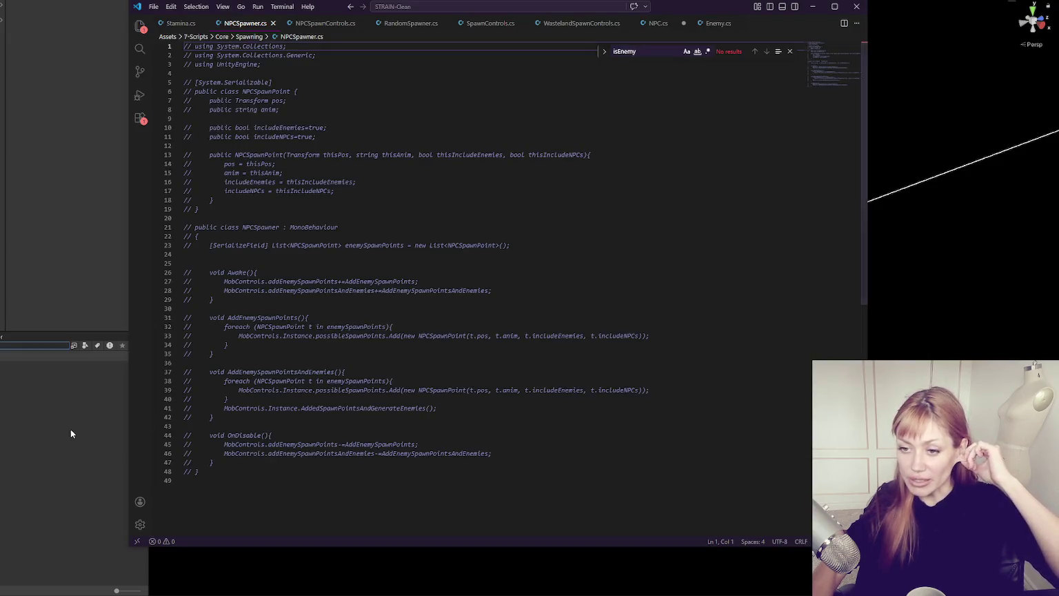
pyautogui.click(61, 422)
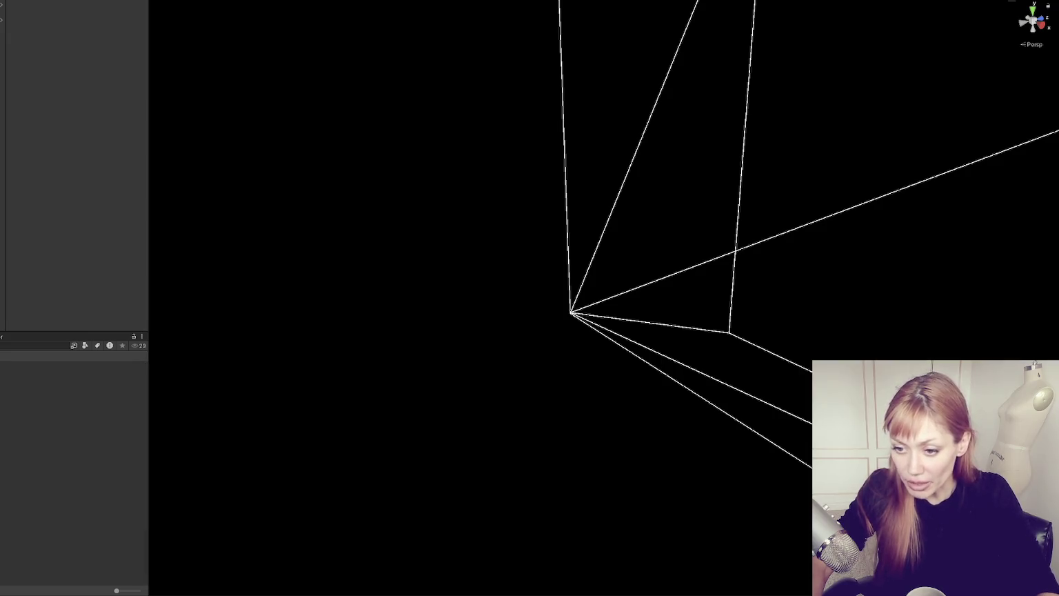
pyautogui.hotkey('alt', 'Tab')
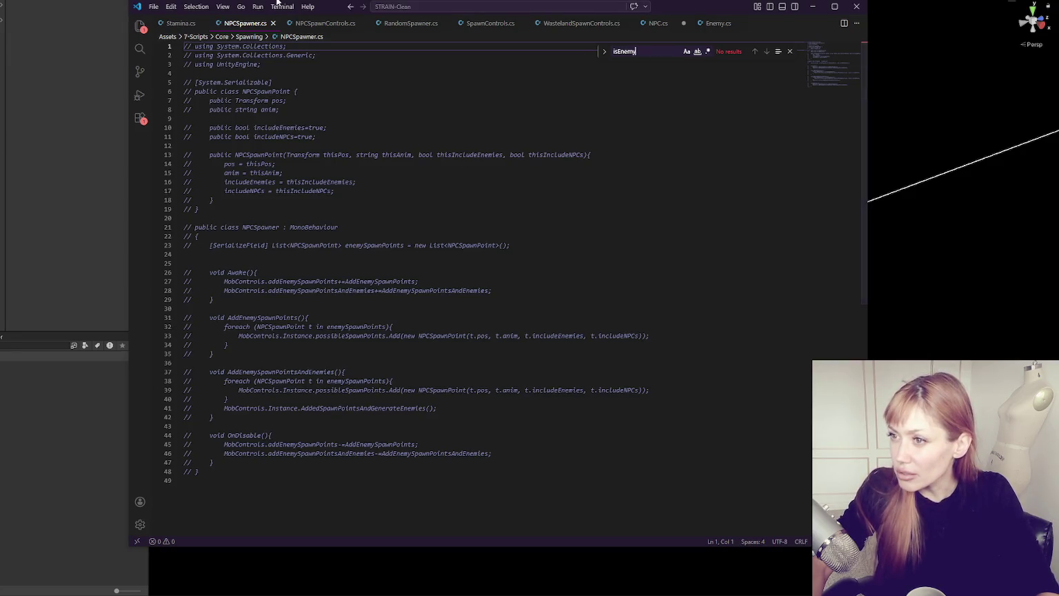
pyautogui.click(38, 349)
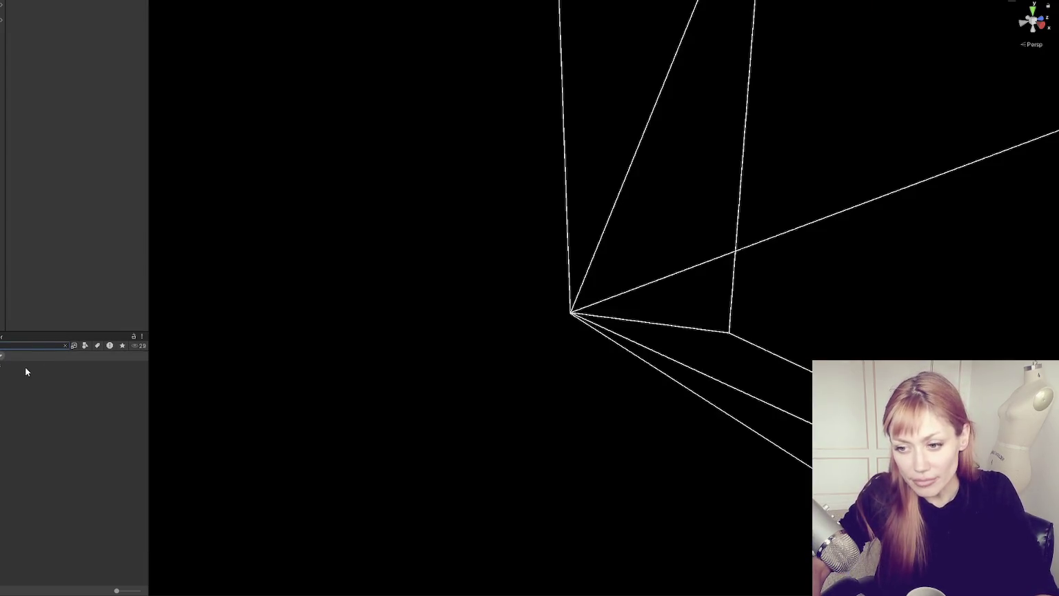
pyautogui.doubleClick(26, 367)
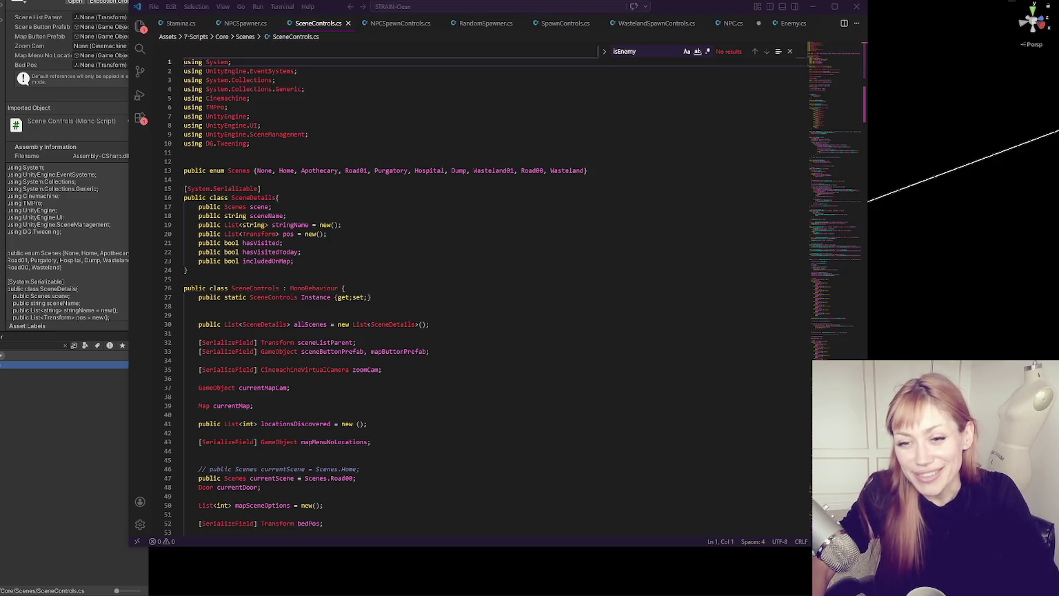
# Step: Delete blank lines above // UNLOAD, around the RemoveNPCs call in ChangeScenesUnloadCurrent, and line 238
pyautogui.click(493, 279)
pyautogui.scroll(-18, 494, 278)
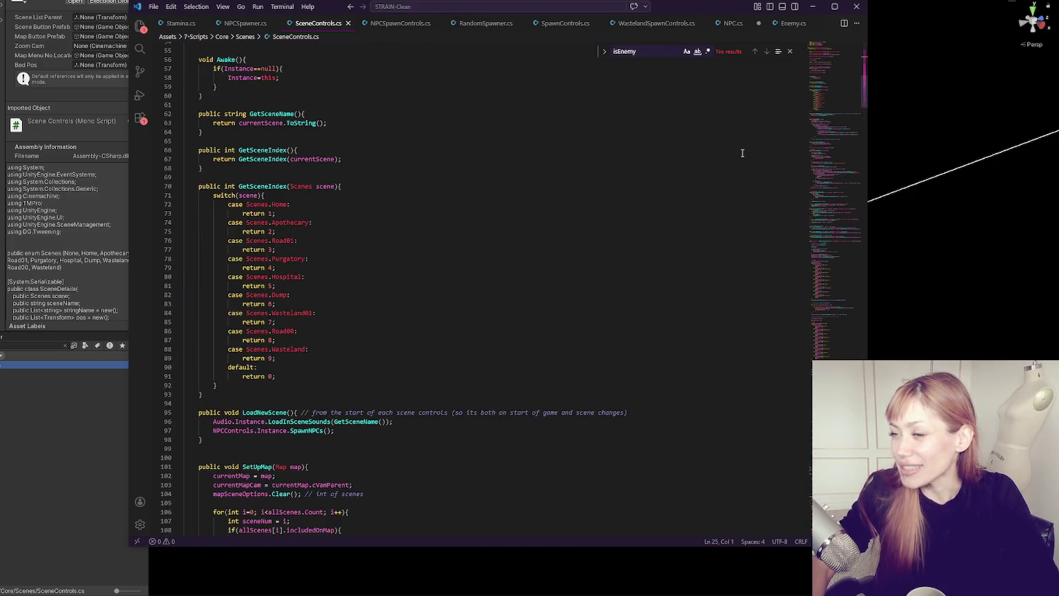
pyautogui.scroll(-12, 473, 237)
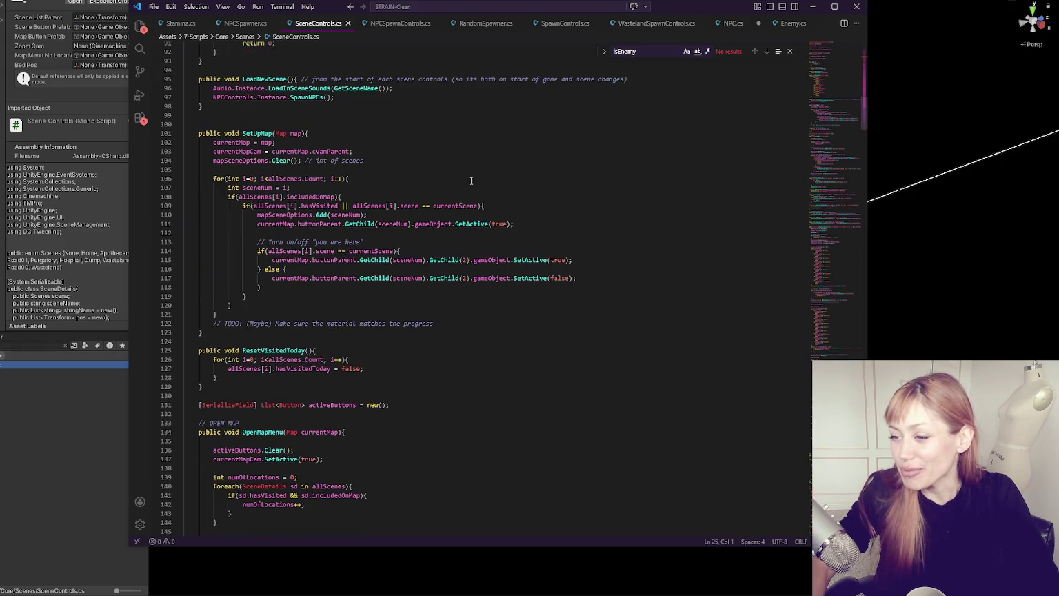
pyautogui.scroll(-6, 471, 181)
pyautogui.scroll(-7, 463, 172)
pyautogui.scroll(-5, 464, 186)
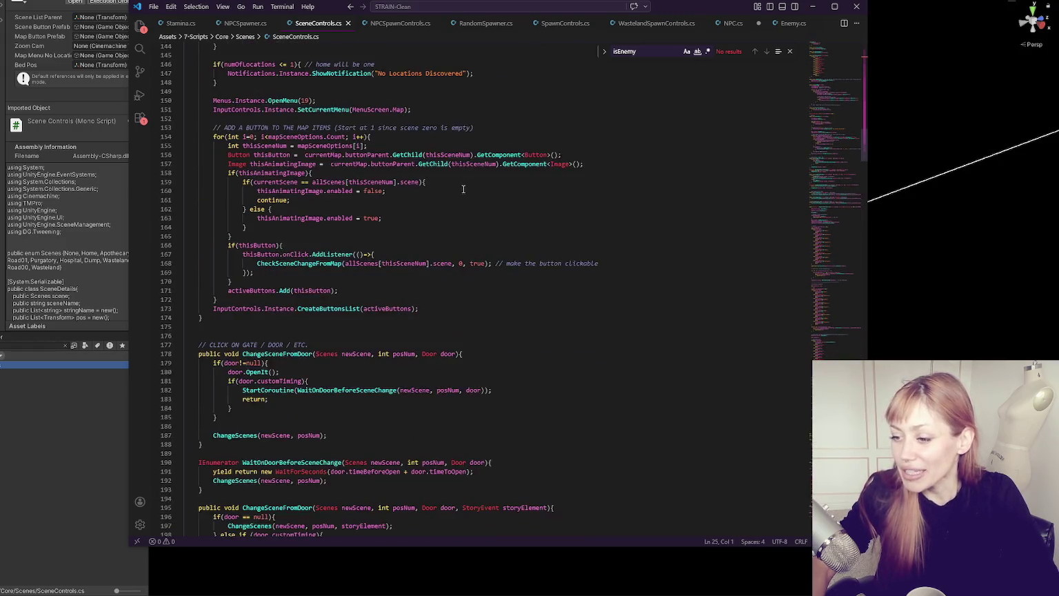
pyautogui.scroll(-6, 463, 189)
pyautogui.scroll(-9, 459, 207)
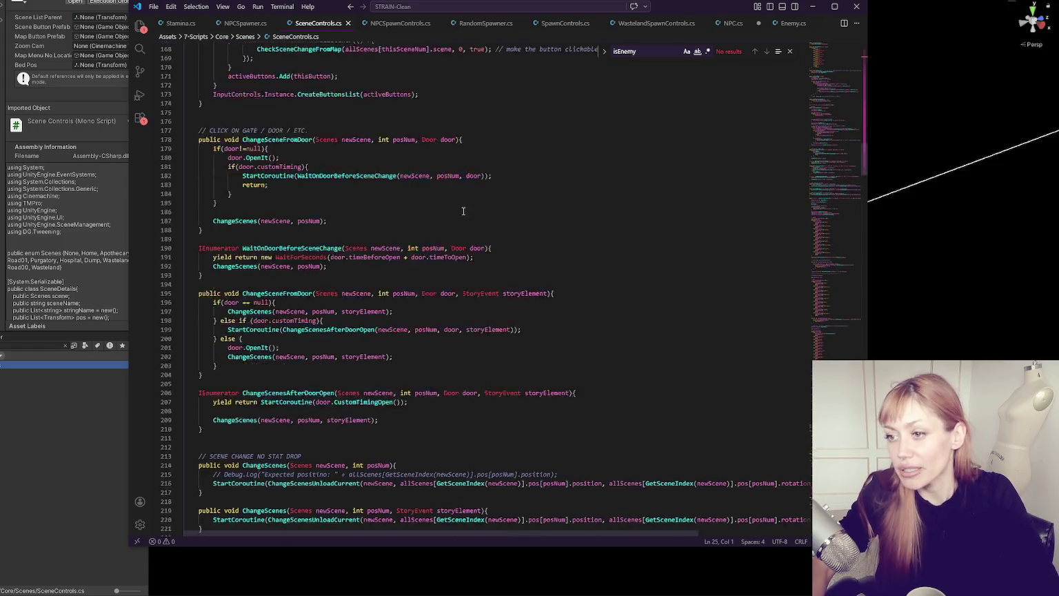
pyautogui.scroll(-10, 449, 215)
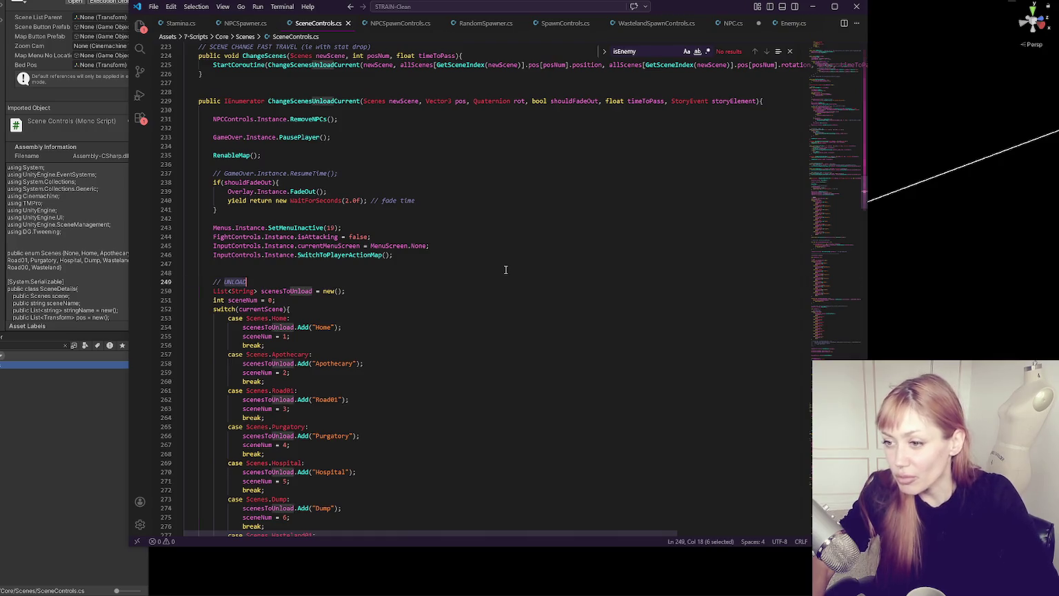
pyautogui.click(504, 266)
pyautogui.press('BackSpace')
pyautogui.click(376, 128)
pyautogui.press('BackSpace')
pyautogui.press('Up')
pyautogui.press('BackSpace')
pyautogui.click(360, 127)
pyautogui.press('BackSpace')
pyautogui.click(354, 137)
pyautogui.press('BackSpace')
pyautogui.click(427, 182)
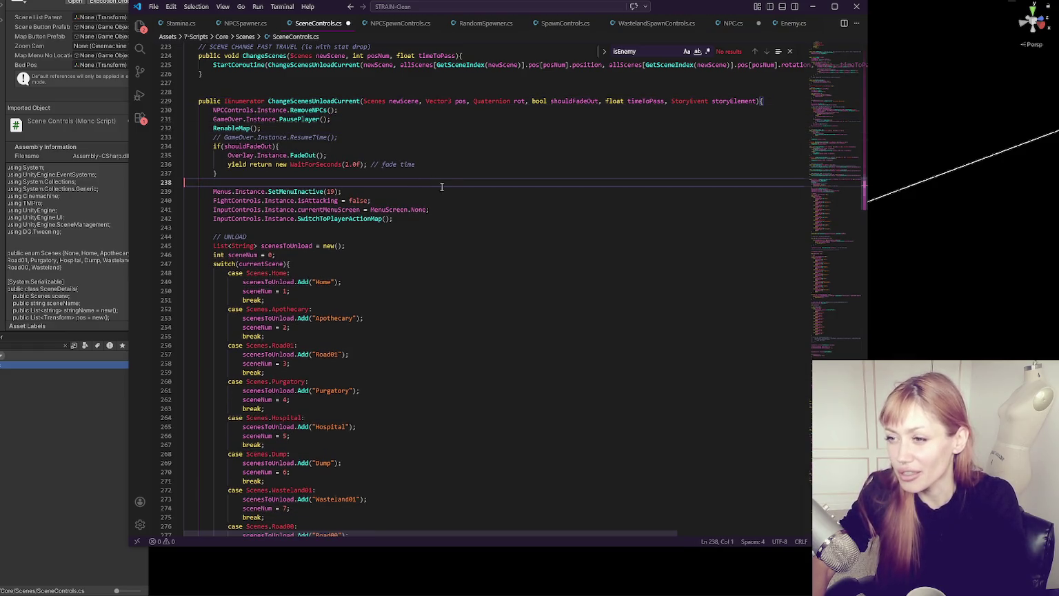
pyautogui.press('BackSpace')
# Step: Remove the blank lines after yield return StartCoroutine, under the loop, and below RemoveNPCs
pyautogui.scroll(-10, 453, 190)
pyautogui.scroll(-3, 442, 195)
pyautogui.click(381, 266)
pyautogui.press('BackSpace')
pyautogui.press('BackSpace')
pyautogui.scroll(-4, 391, 261)
pyautogui.click(463, 257)
pyautogui.click(456, 232)
pyautogui.click(390, 169)
pyautogui.press('BackSpace')
pyautogui.press('BackSpace')
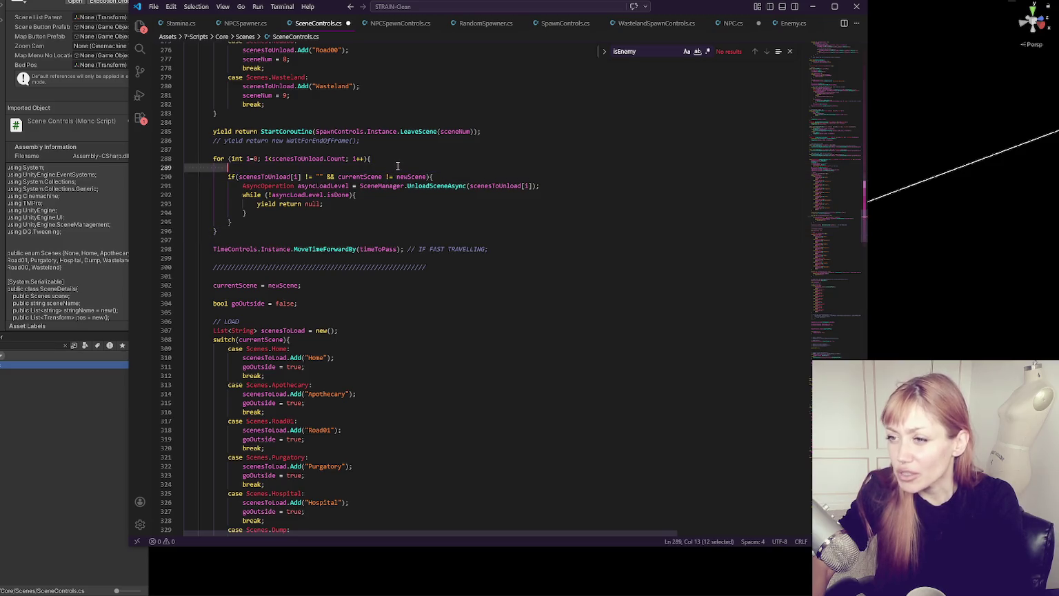
pyautogui.click(389, 231)
pyautogui.scroll(-15, 414, 255)
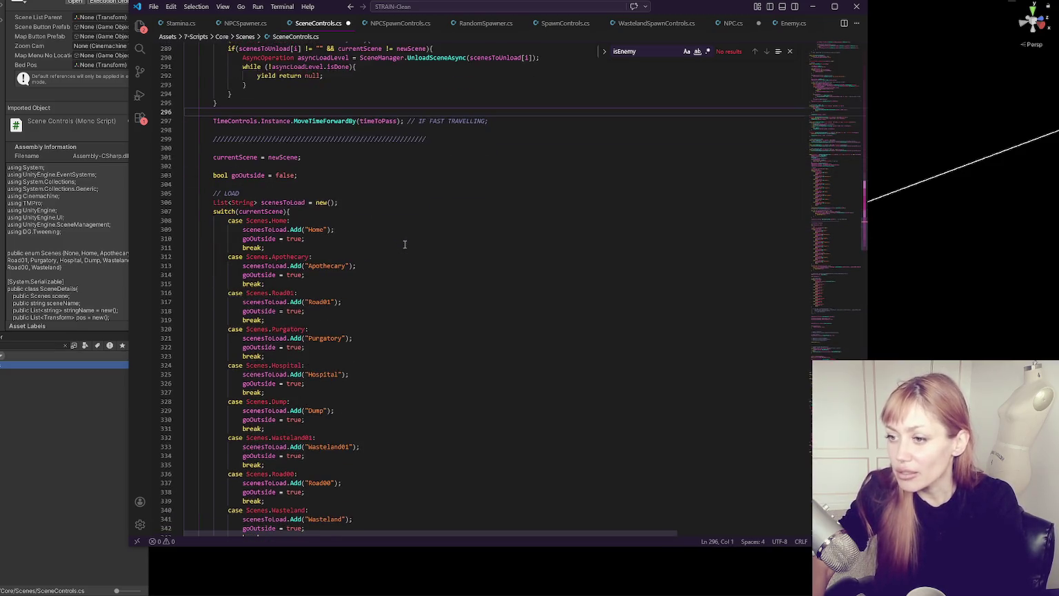
pyautogui.scroll(-5, 421, 267)
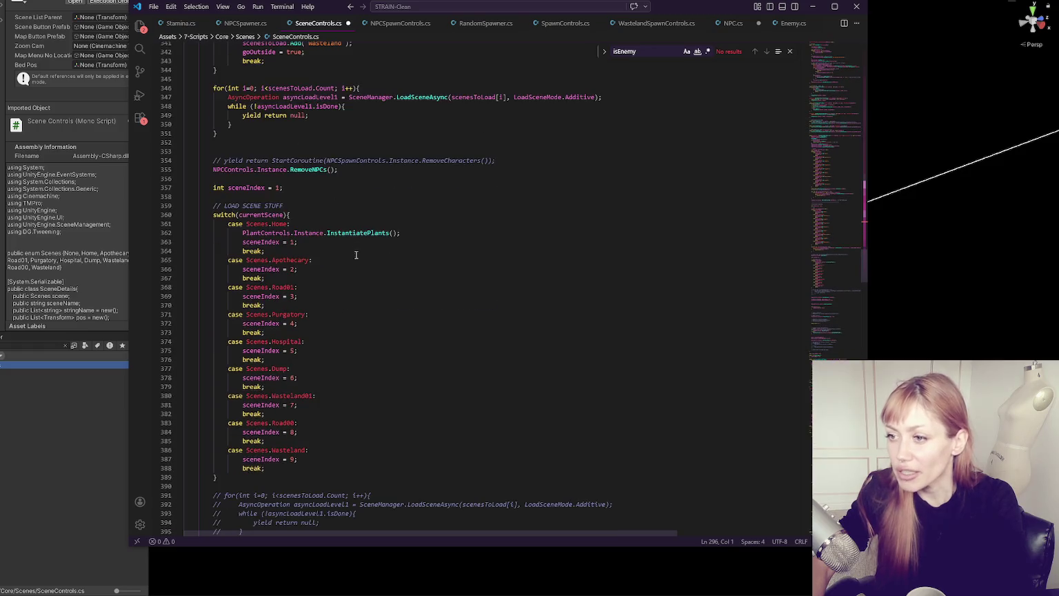
pyautogui.click(328, 179)
pyautogui.press('BackSpace')
# Step: Delete the empty lines above DaylightControls and EnterNewScene and after JumpToTimeOfDay, then show NPC.cs
pyautogui.scroll(-6, 358, 229)
pyautogui.scroll(-5, 359, 230)
pyautogui.click(331, 303)
pyautogui.press('BackSpace')
pyautogui.press('BackSpace')
pyautogui.click(330, 239)
pyautogui.press('BackSpace')
pyautogui.click(316, 296)
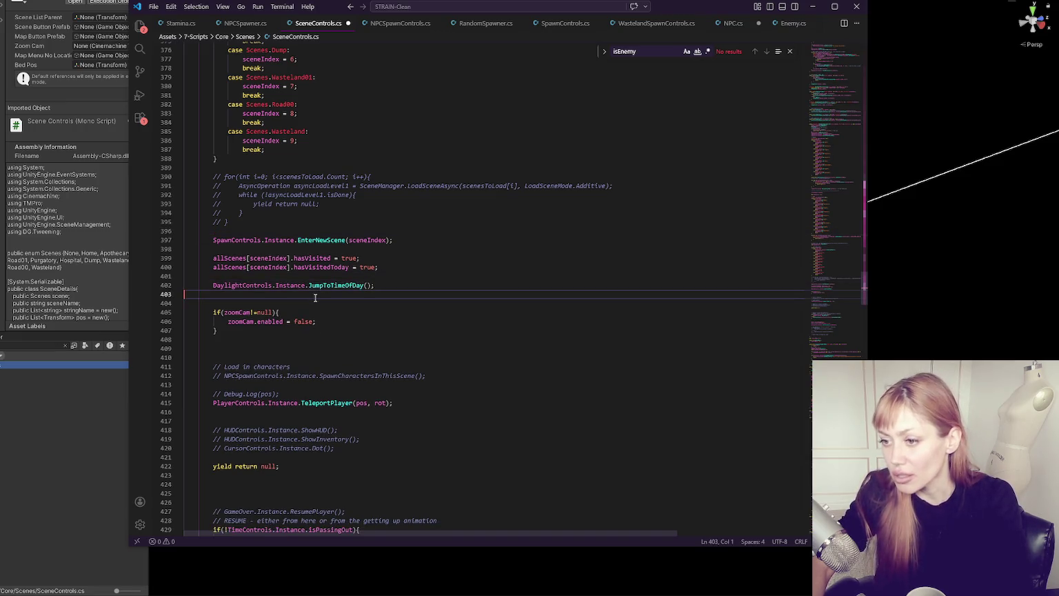
pyautogui.press('BackSpace')
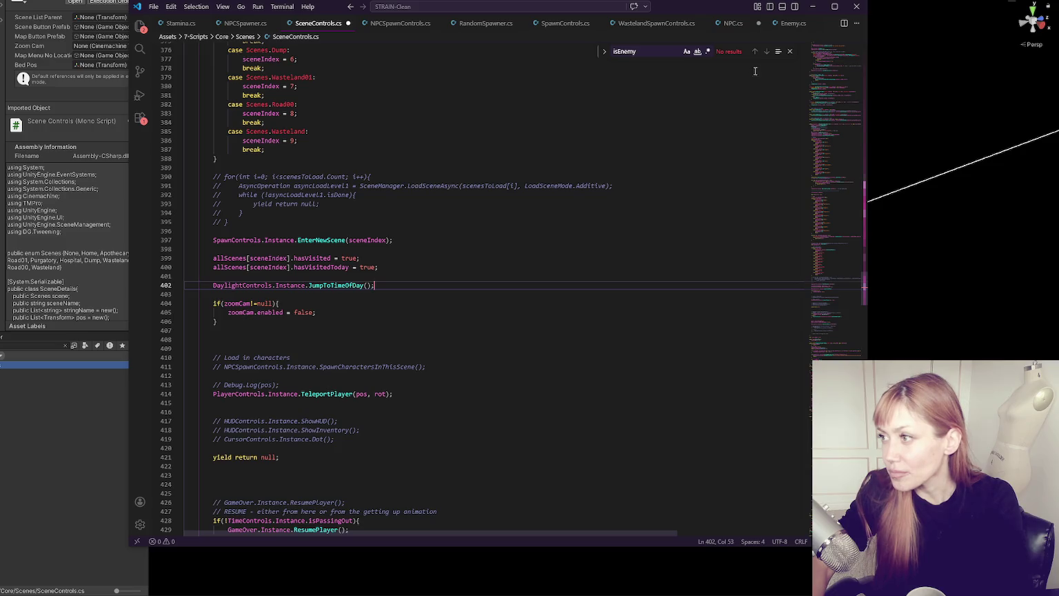
pyautogui.click(716, 25)
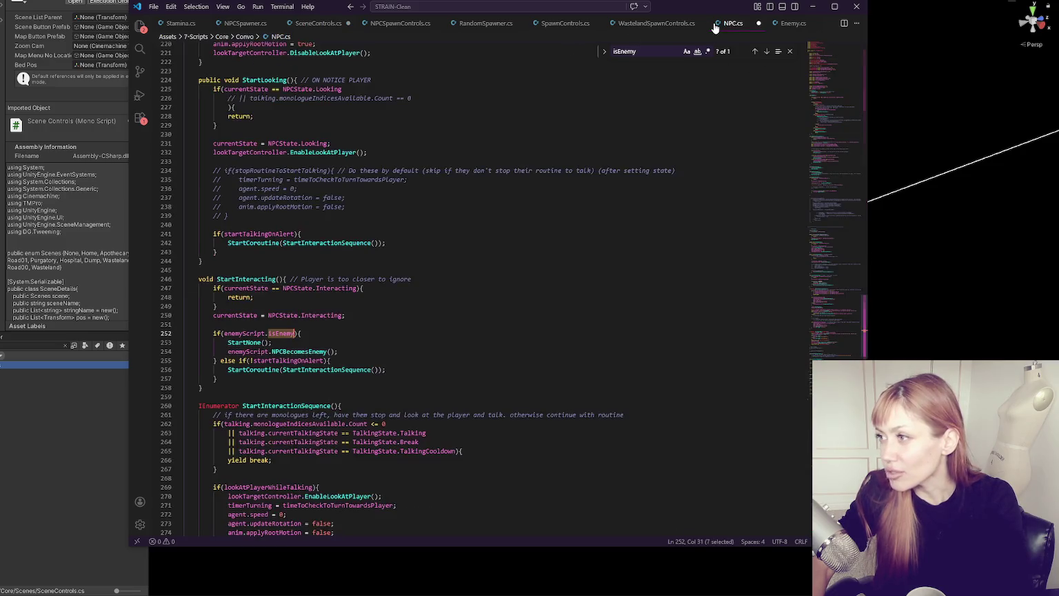
# Step: Paste StartNone(); and enemyScript.NPCBecomesEnemy(); above the isEnemy check in StartInteracting
pyautogui.click(767, 53)
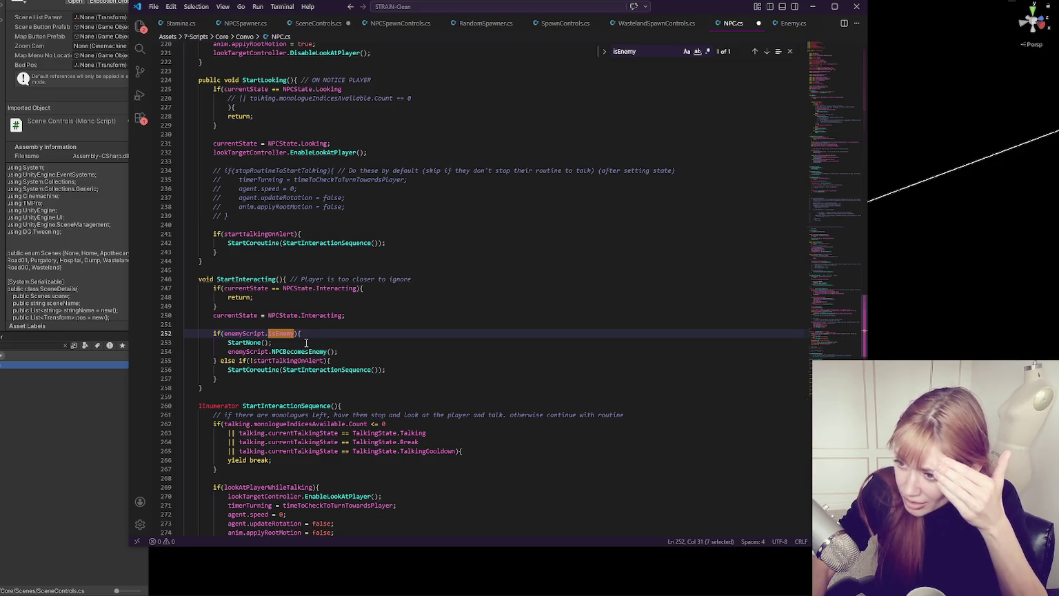
pyautogui.click(355, 343)
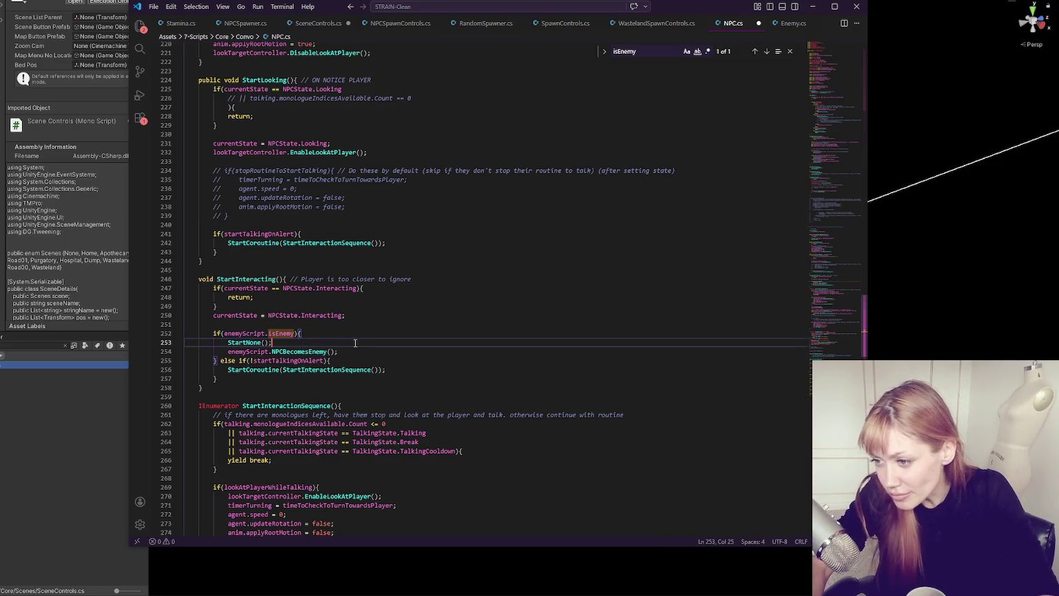
pyautogui.click(353, 325)
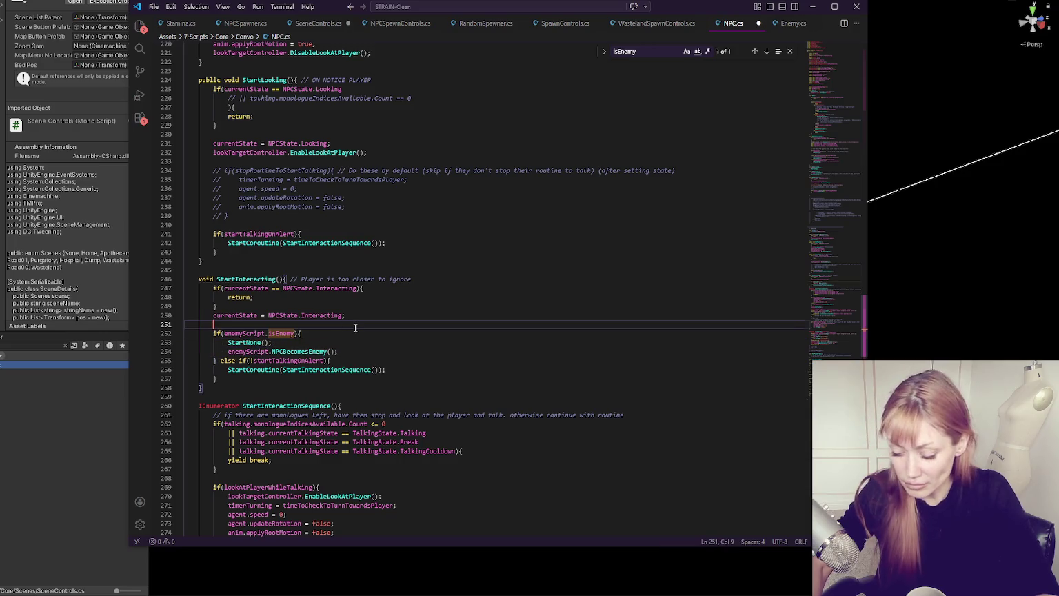
pyautogui.press('Return')
pyautogui.press('Return')
pyautogui.press('Return')
pyautogui.click(355, 328)
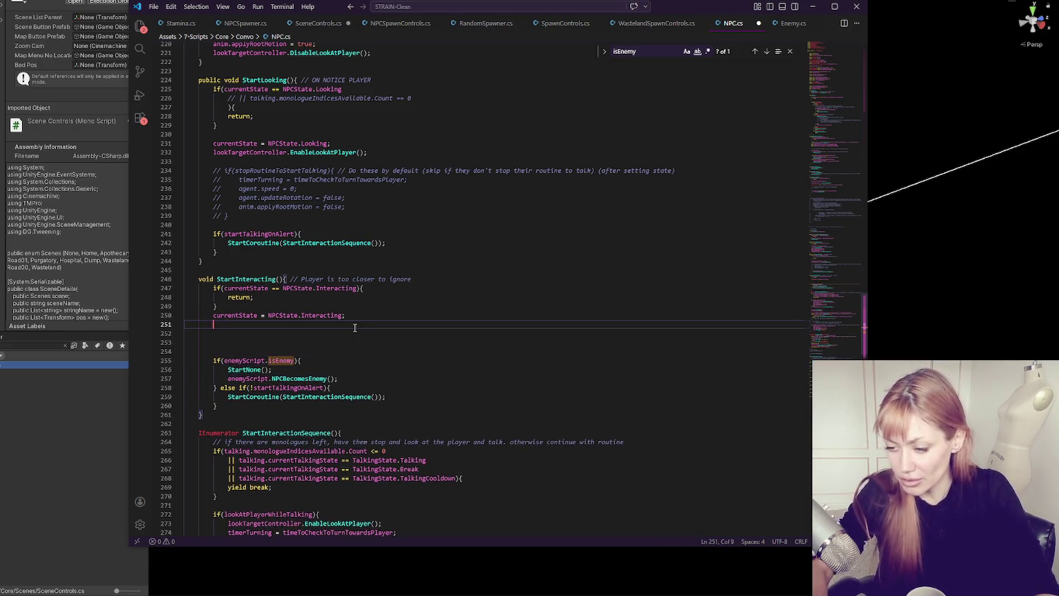
pyautogui.hotkey('ctrl', 'v')
# Step: Comment out the old isEnemy if/else block, outdent the two new calls, and recompile in Unity
pyautogui.moveTo(188, 381); pyautogui.dragTo(300, 429)
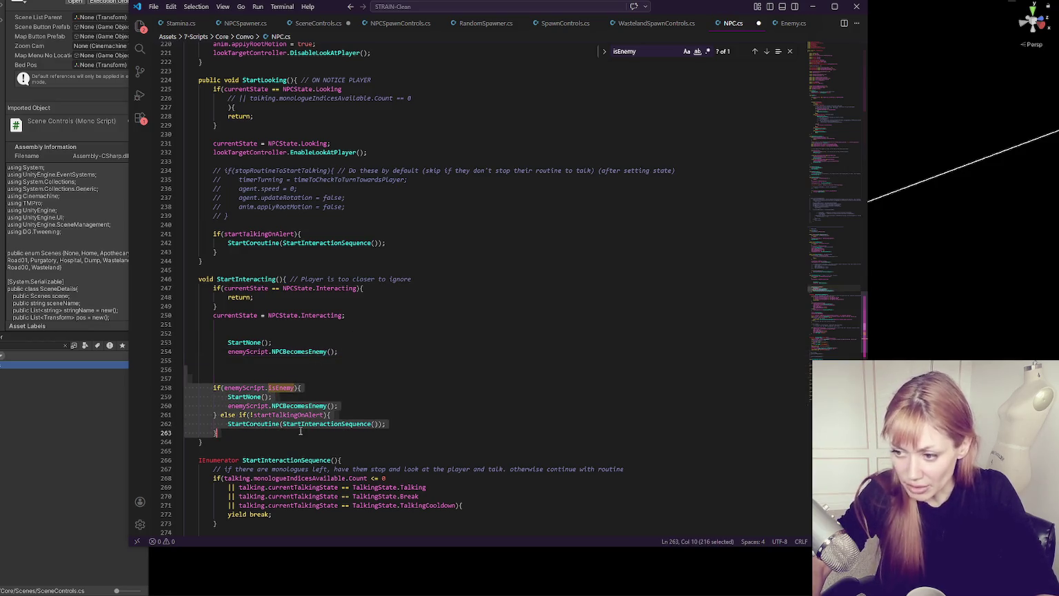
pyautogui.hotkey('ctrl', '/')
pyautogui.moveTo(265, 335); pyautogui.dragTo(267, 354)
pyautogui.hotkey('shift', 'Tab')
pyautogui.click(266, 361)
pyautogui.click(72, 396)
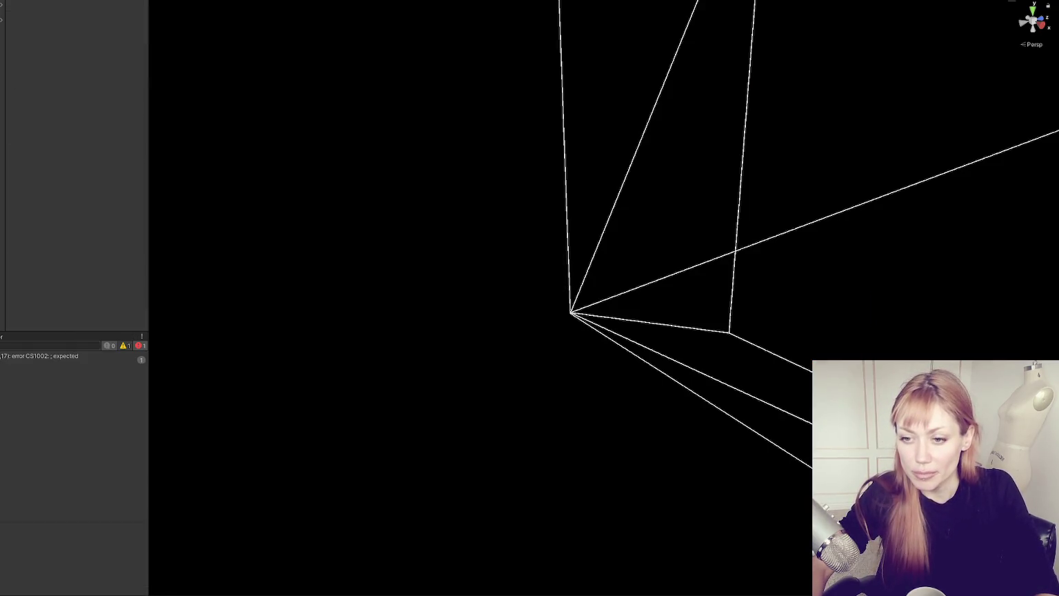
# Step: Check the CS1002 error in Unity, then restore and re-comment the old isEnemy block
pyautogui.hotkey('alt', 'Tab')
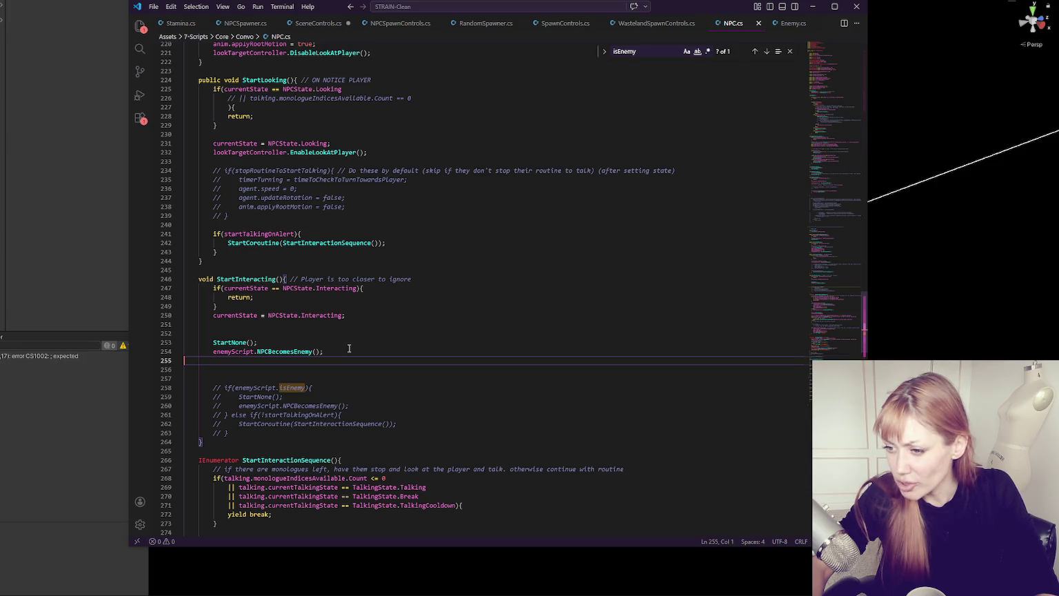
pyautogui.click(243, 435)
pyautogui.click(37, 375)
pyautogui.click(45, 357)
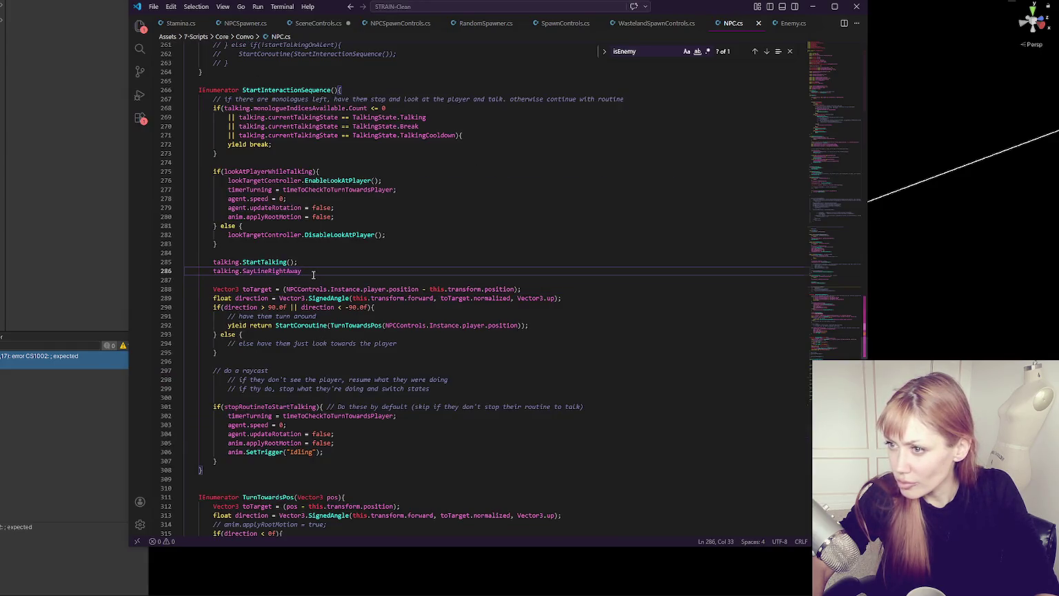
pyautogui.scroll(1, 313, 274)
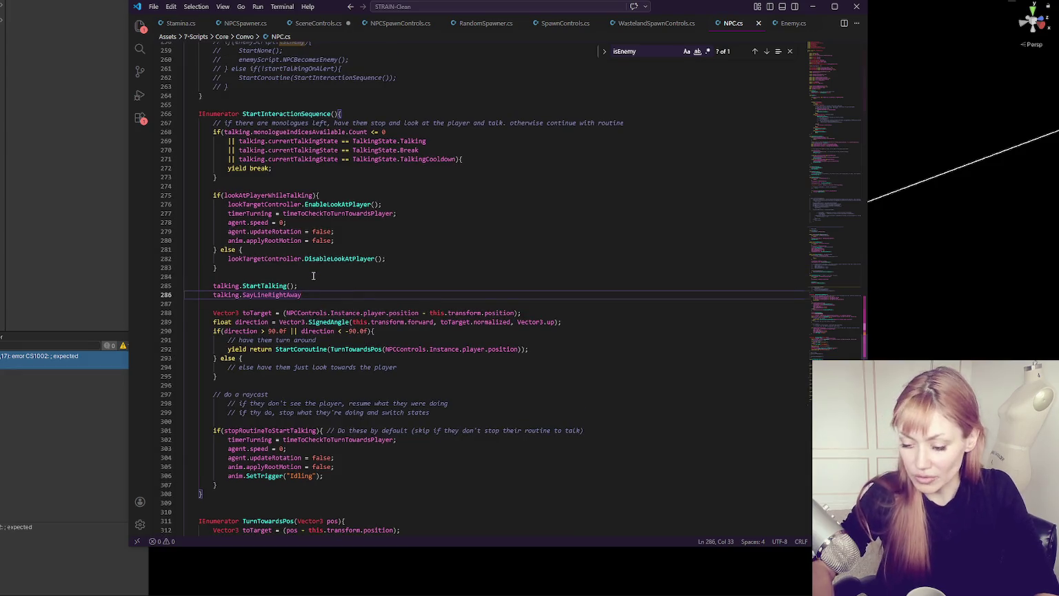
pyautogui.hotkey('ctrl', 'z')
pyautogui.hotkey('ctrl', 'z')
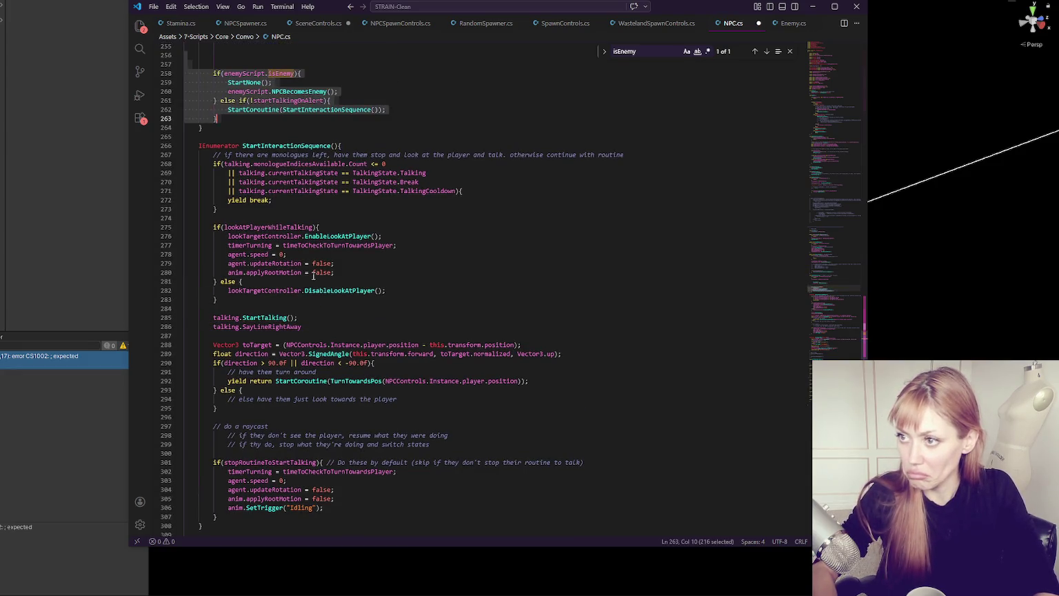
pyautogui.scroll(5, 317, 272)
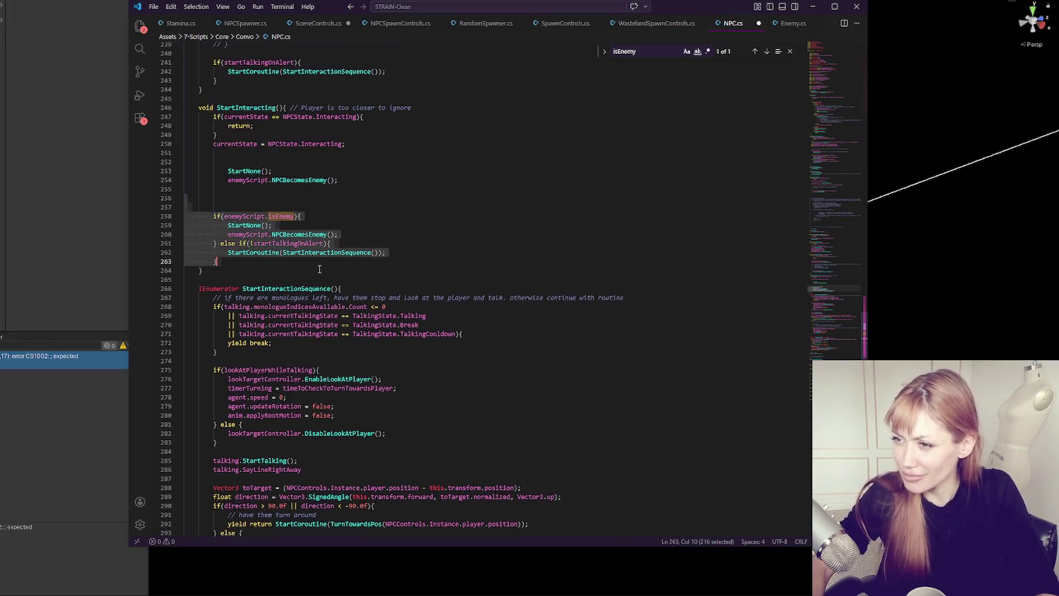
pyautogui.hotkey('ctrl', '/')
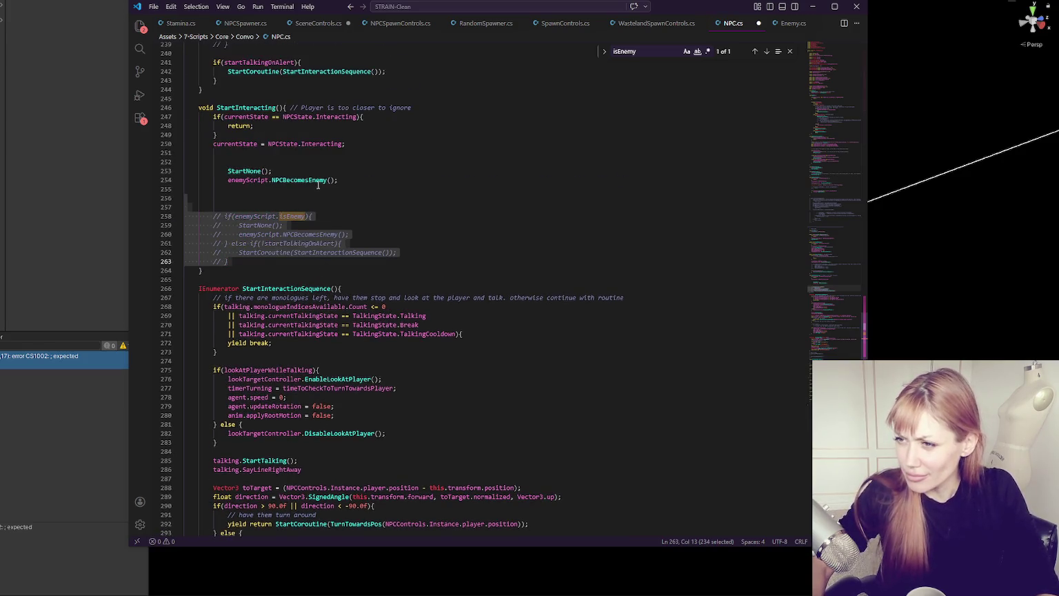
# Step: Complete line 286 as SayLineRightAway(); and recompile in Unity without errors
pyautogui.doubleClick(73, 363)
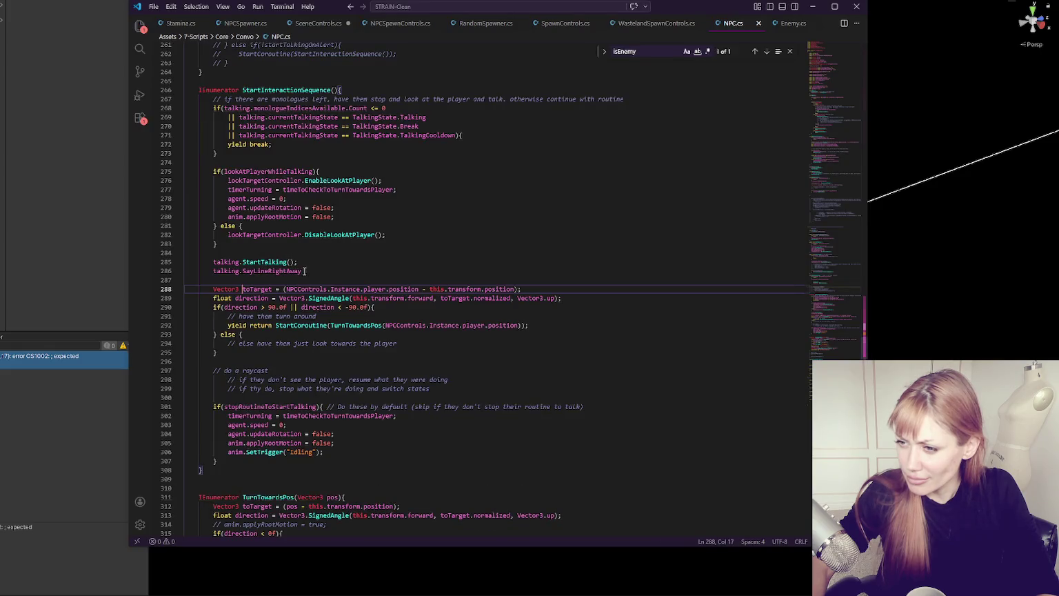
pyautogui.click(304, 271)
pyautogui.write(';')
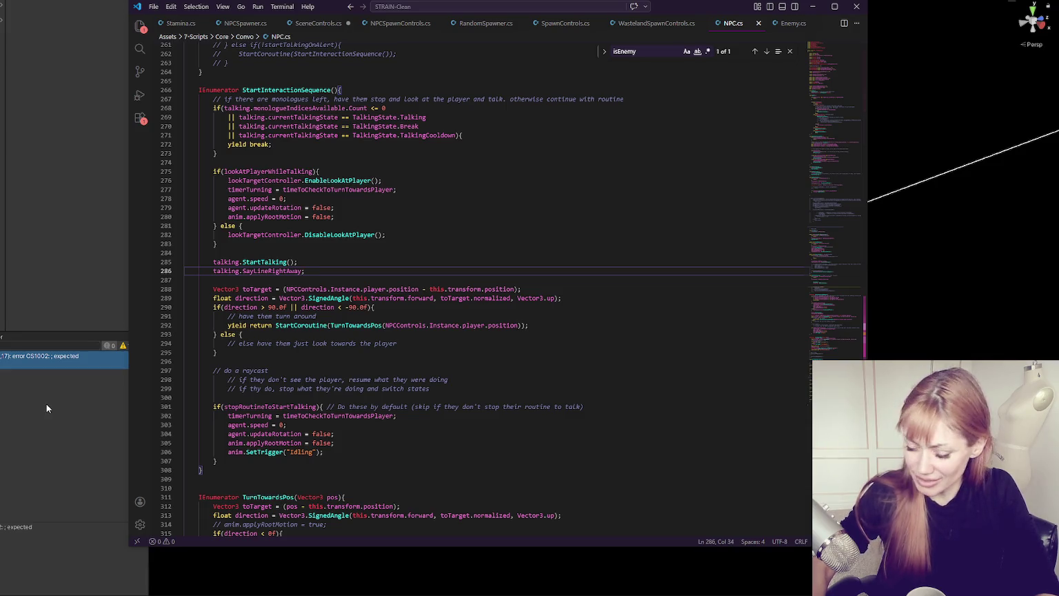
pyautogui.press('BackSpace')
pyautogui.write('();')
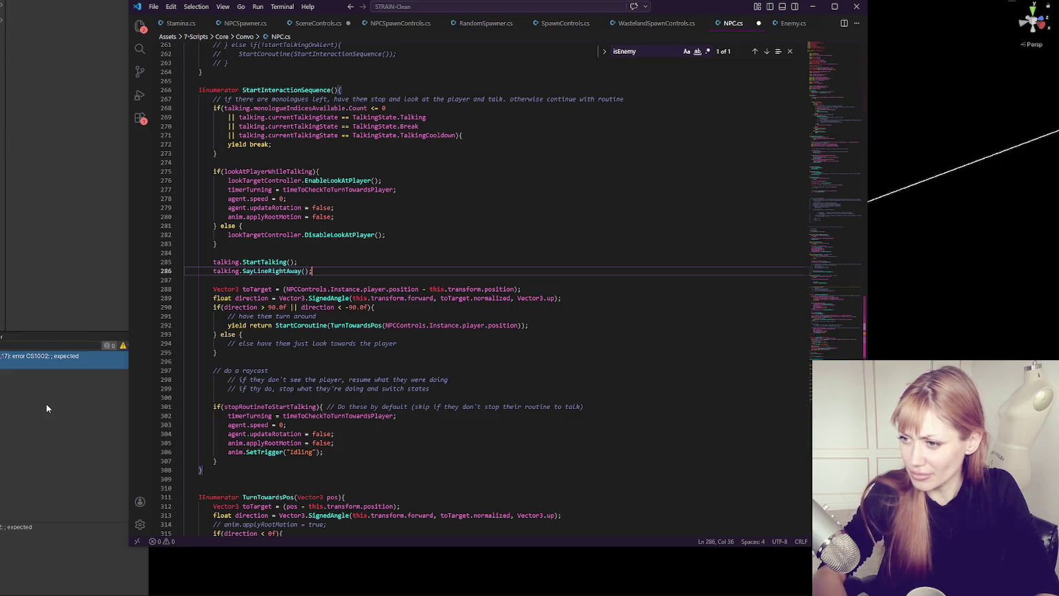
pyautogui.click(46, 404)
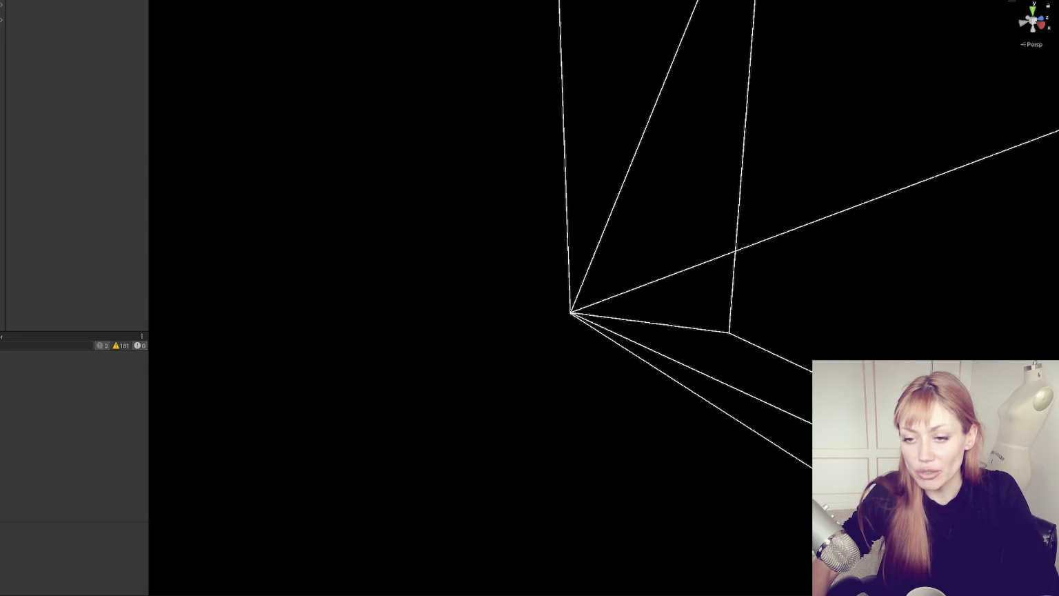
# Step: Show the Project files, narrow the left panel to widen the scene, and start the game in DEV MODE
pyautogui.hotkey('ctrl', '5')
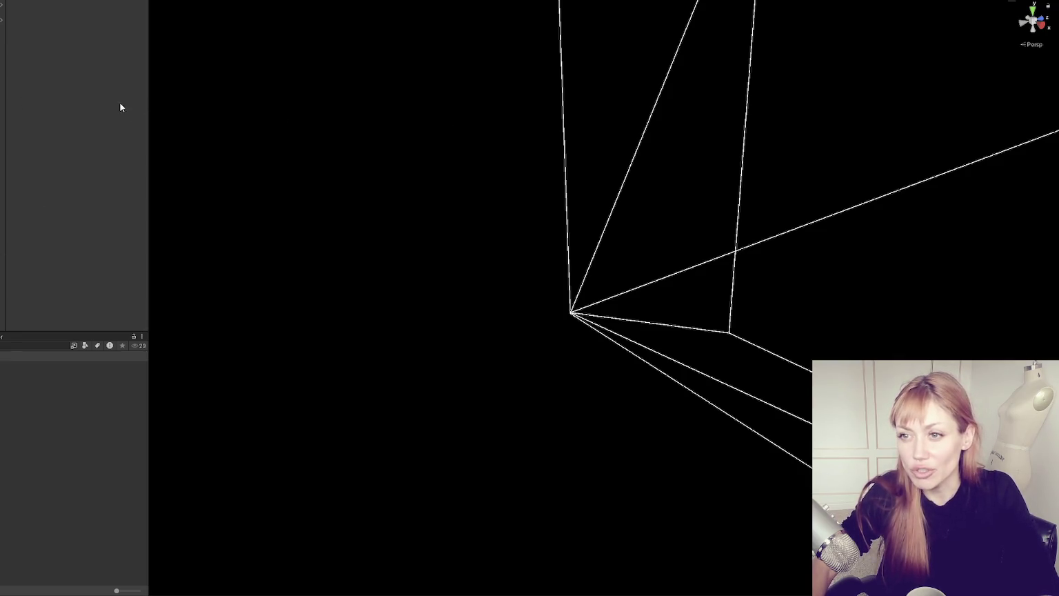
pyautogui.moveTo(6, 112); pyautogui.dragTo(0, 111)
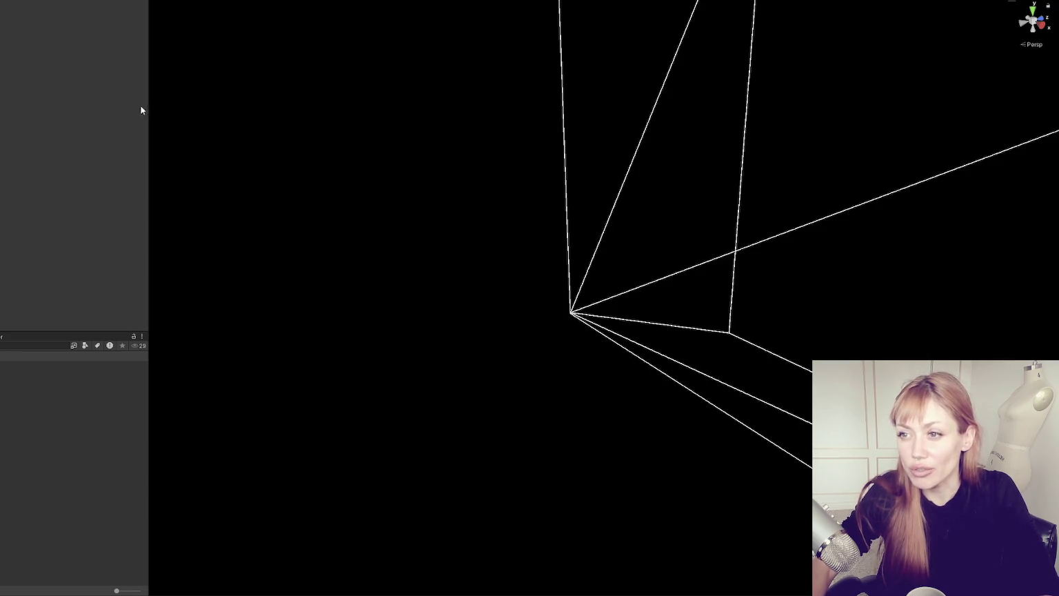
pyautogui.moveTo(142, 108); pyautogui.dragTo(64, 119)
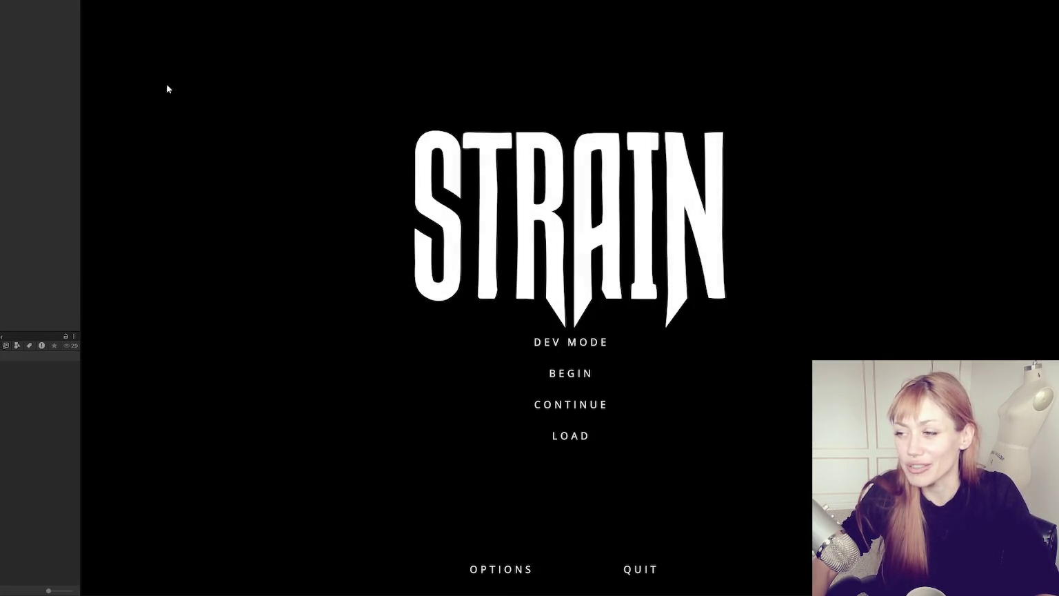
pyautogui.click(557, 342)
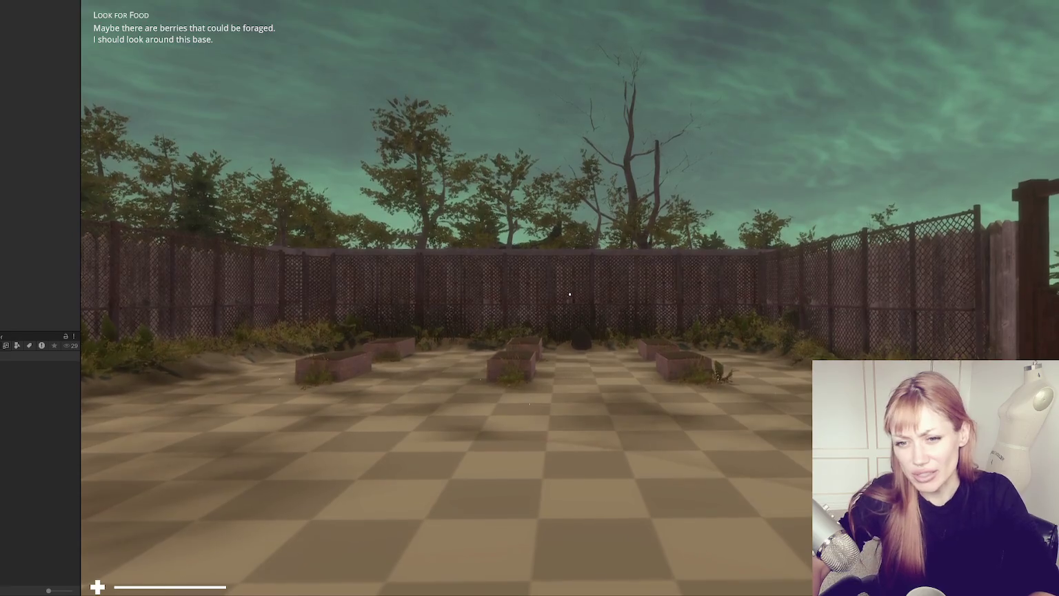
# Step: Walk the player through the red container door onto the NPC street and open the pause menu
pyautogui.press('w')
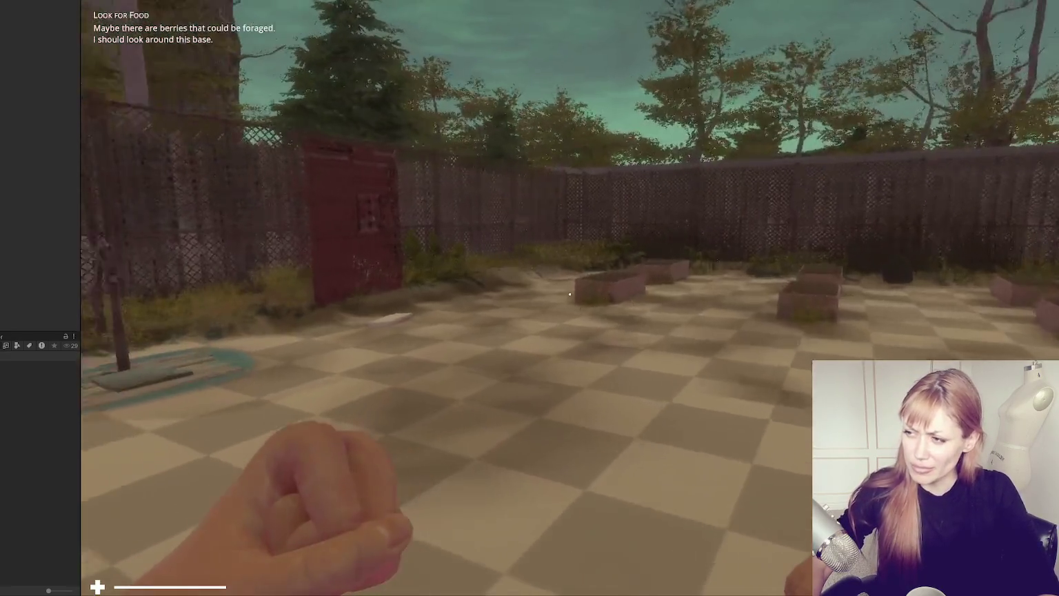
pyautogui.press('w')
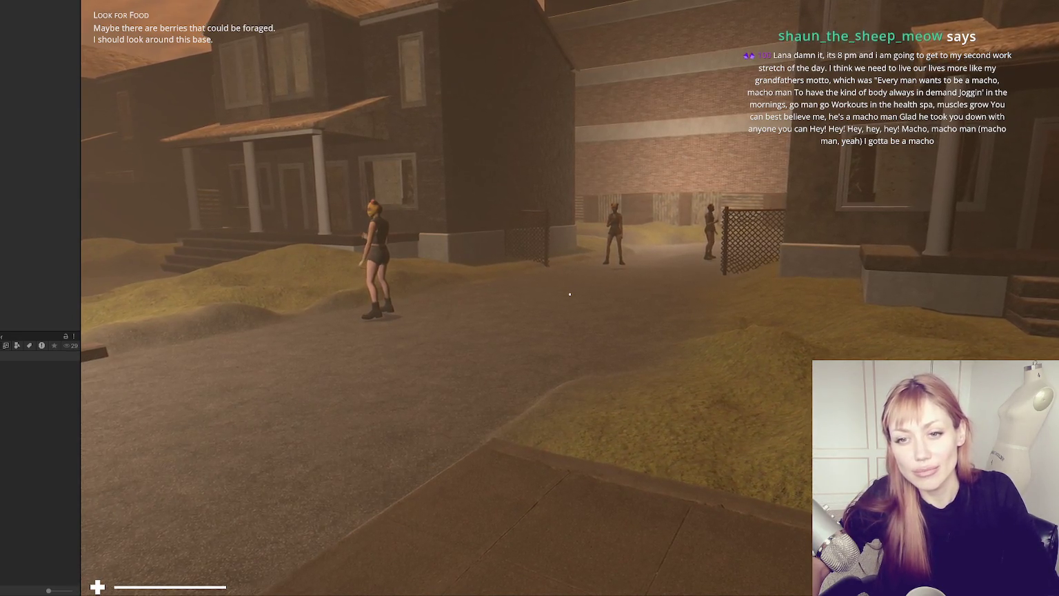
pyautogui.press('Escape')
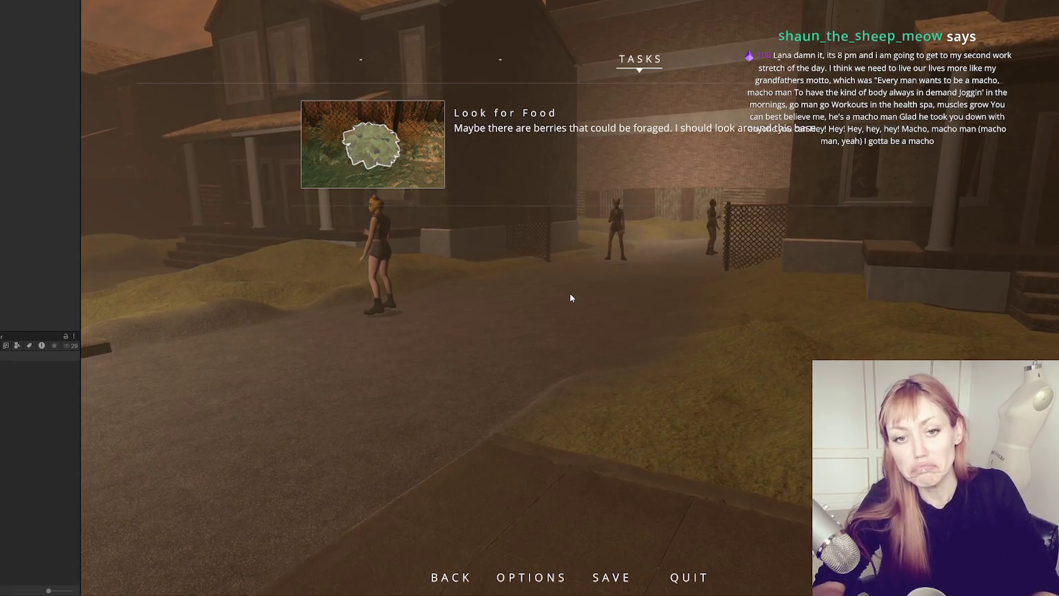